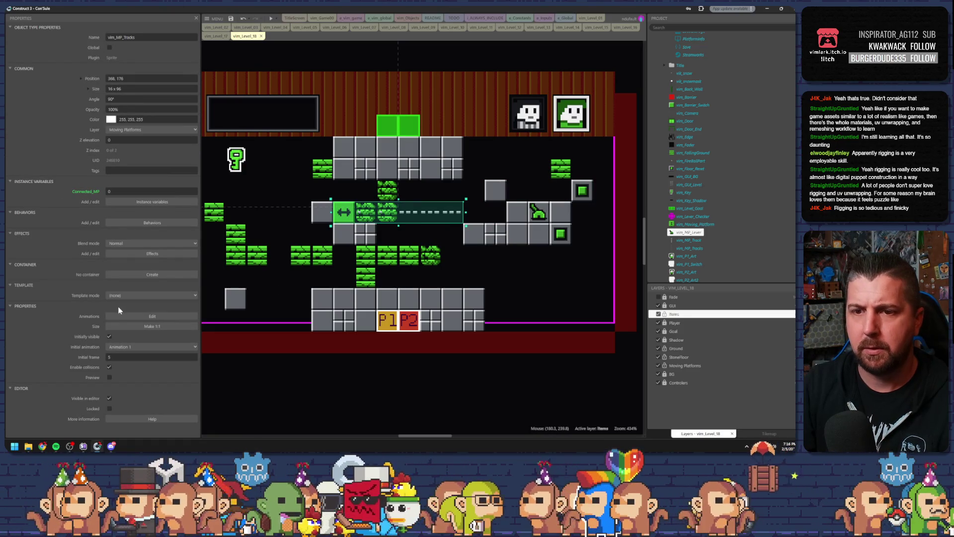
Step: Set the track's initial frame to 5 and stretch MP_Tracks to 128 long
{"action": "left_click", "coordinate": [192, 357]}
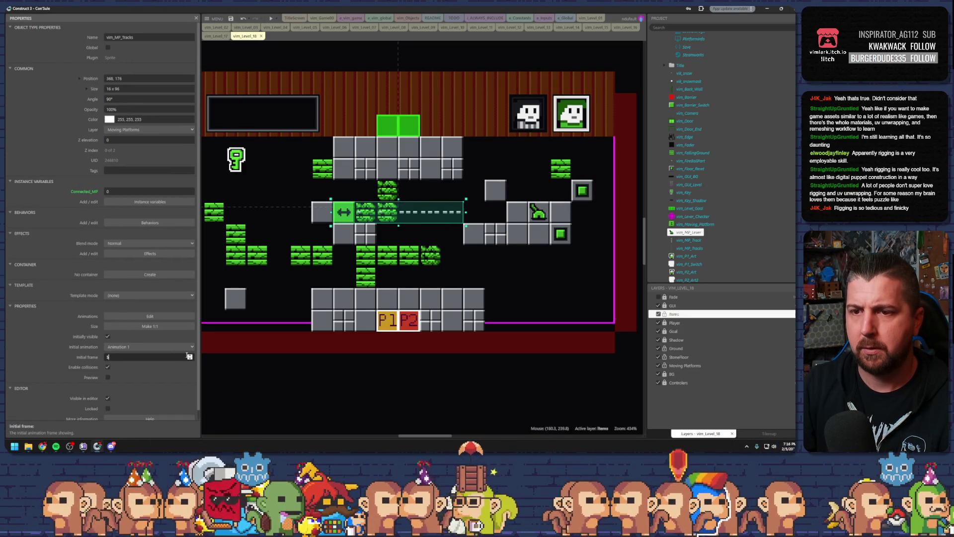
{"action": "key", "text": "Return"}
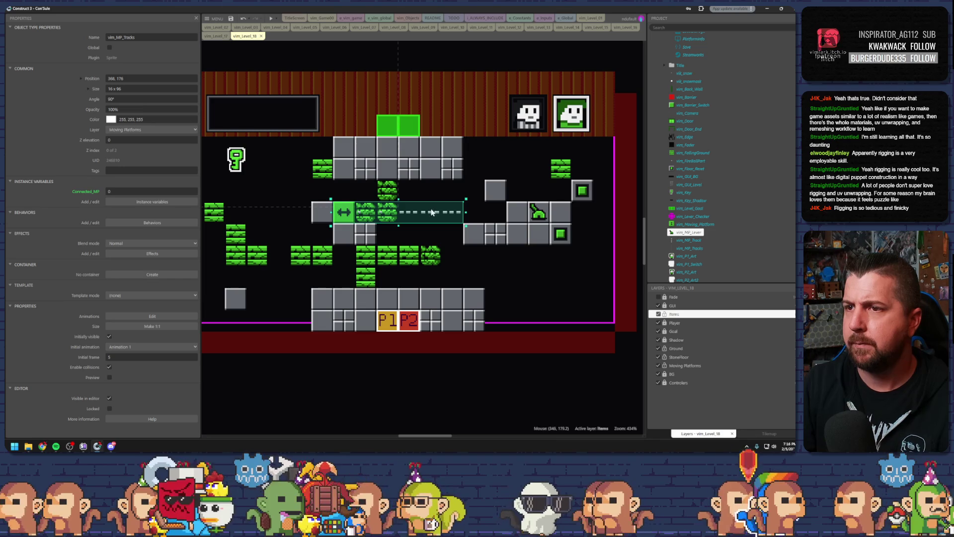
{"action": "left_click_drag", "start_coordinate": [471, 211], "coordinate": [501, 211]}
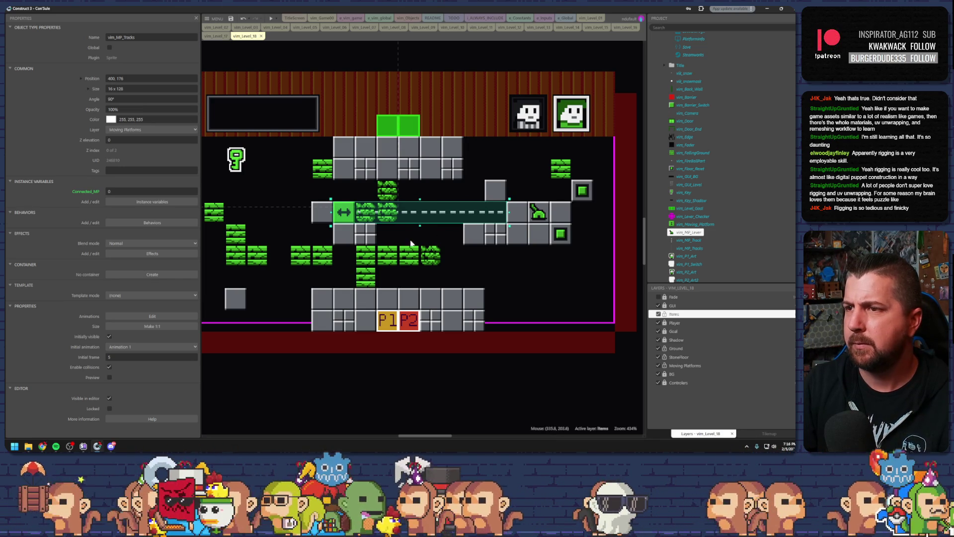
Step: Make the moving platform travel 7 tiles right and save the project
{"action": "left_click", "coordinate": [345, 214]}
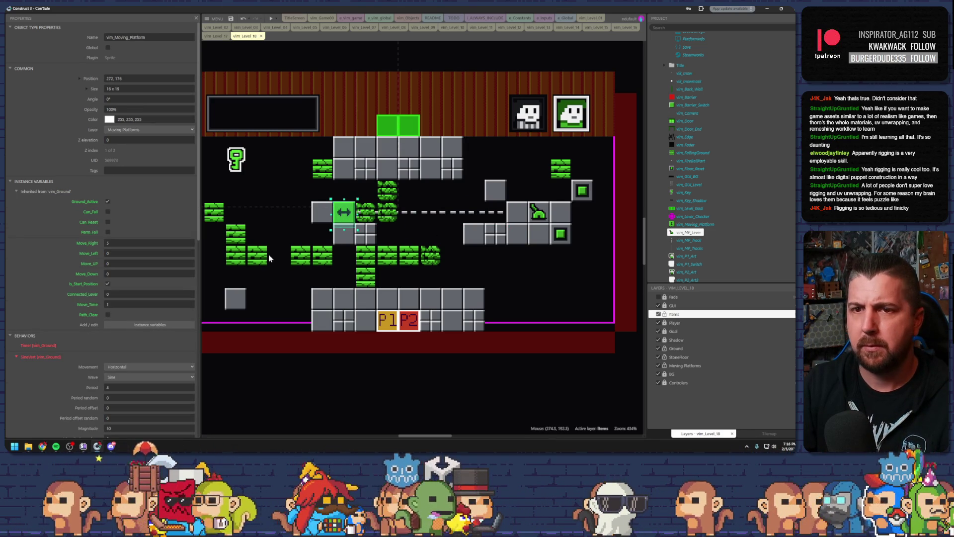
{"action": "left_click", "coordinate": [125, 242]}
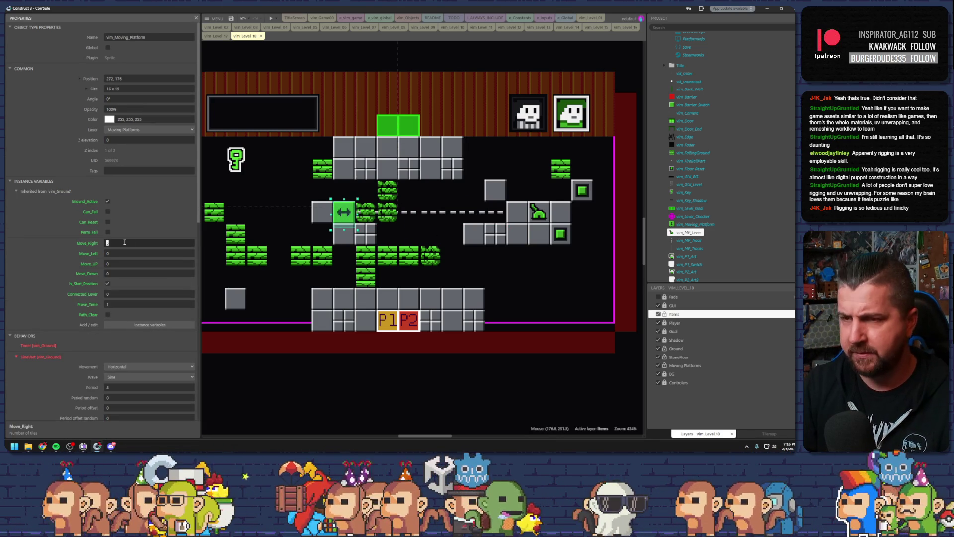
{"action": "key", "text": "Return"}
{"action": "key", "text": "ctrl+s"}
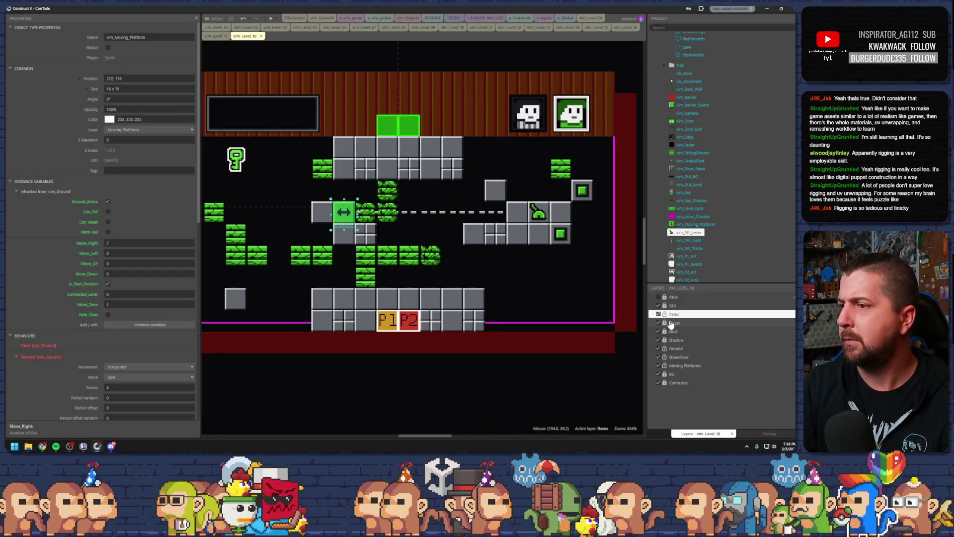
Step: On the Player layer, move the P1 box beside the green switch and start a playtest
{"action": "left_click", "coordinate": [674, 323]}
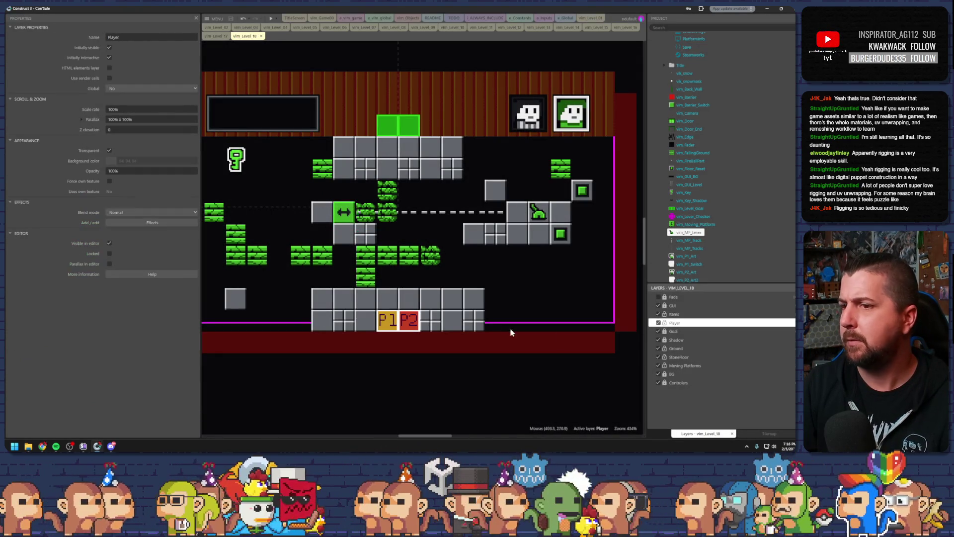
{"action": "left_click", "coordinate": [387, 320]}
{"action": "mouse_move", "coordinate": [387, 320]}
{"action": "left_mouse_down"}
{"action": "mouse_move", "coordinate": [518, 230]}
{"action": "mouse_move", "coordinate": [539, 234]}
{"action": "left_mouse_up"}
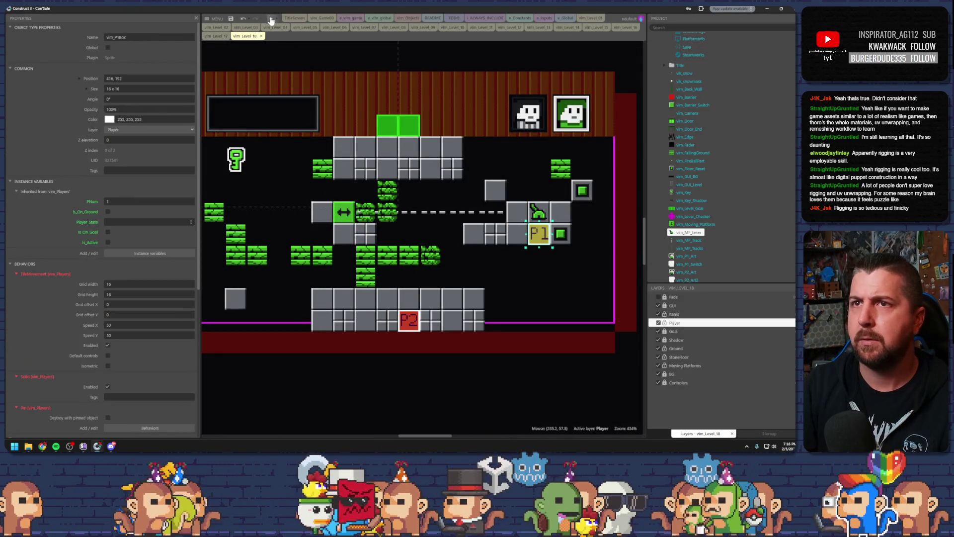
{"action": "left_click", "coordinate": [270, 19]}
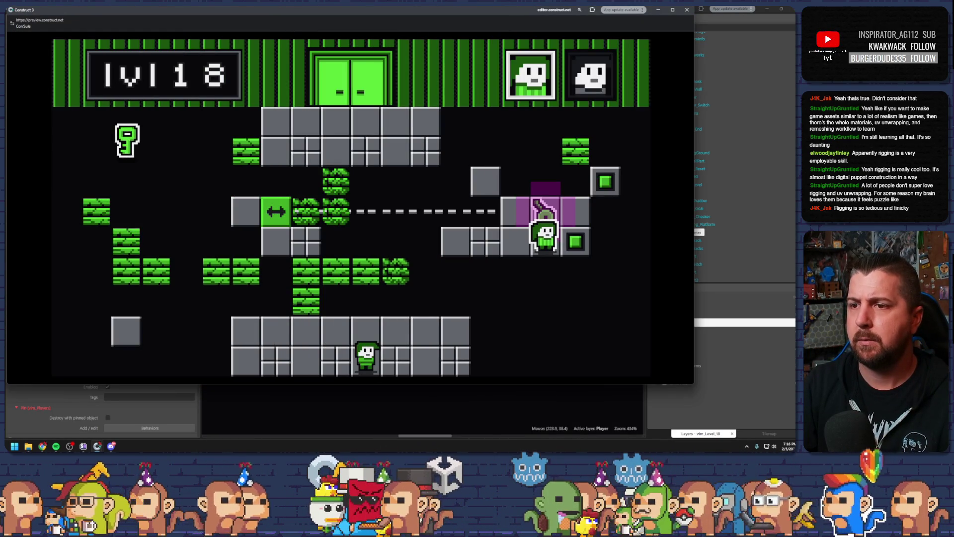
{"action": "key", "text": "Tab"}
{"action": "key", "text": "Left"}
{"action": "key", "text": "Up"}
{"action": "key", "text": "Up"}
{"action": "key", "text": "Right"}
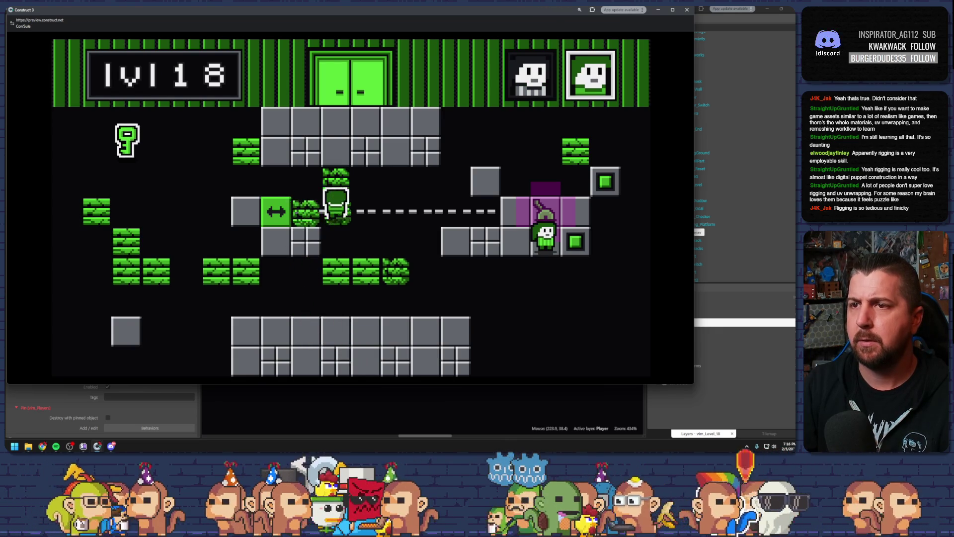
{"action": "key", "text": "Up"}
{"action": "key", "text": "Tab"}
{"action": "key", "text": "Right"}
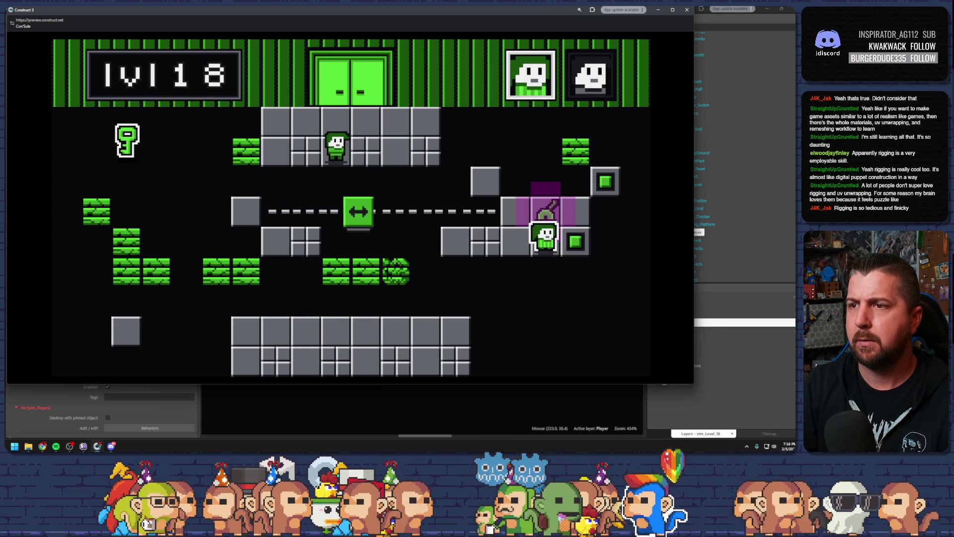
{"action": "key", "text": "Left"}
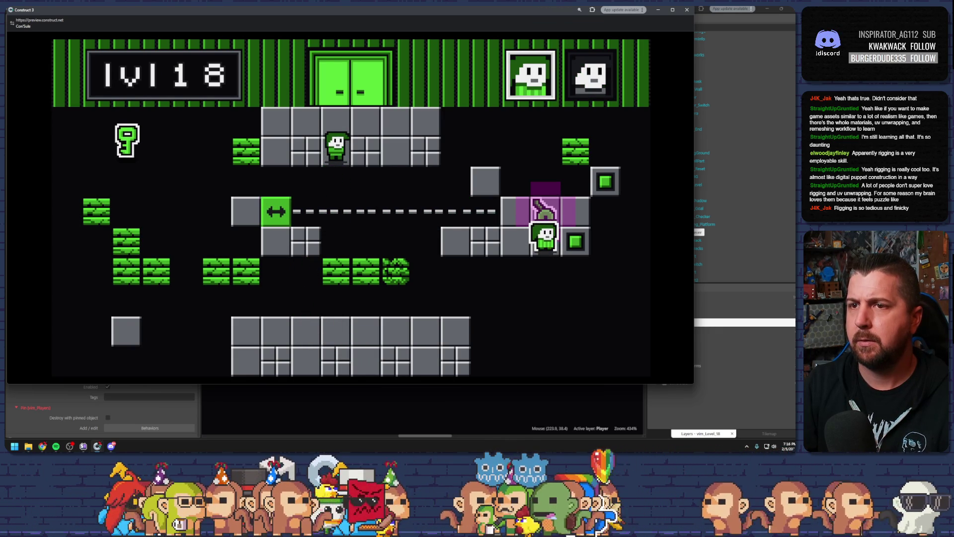
{"action": "key", "text": "alt+F4"}
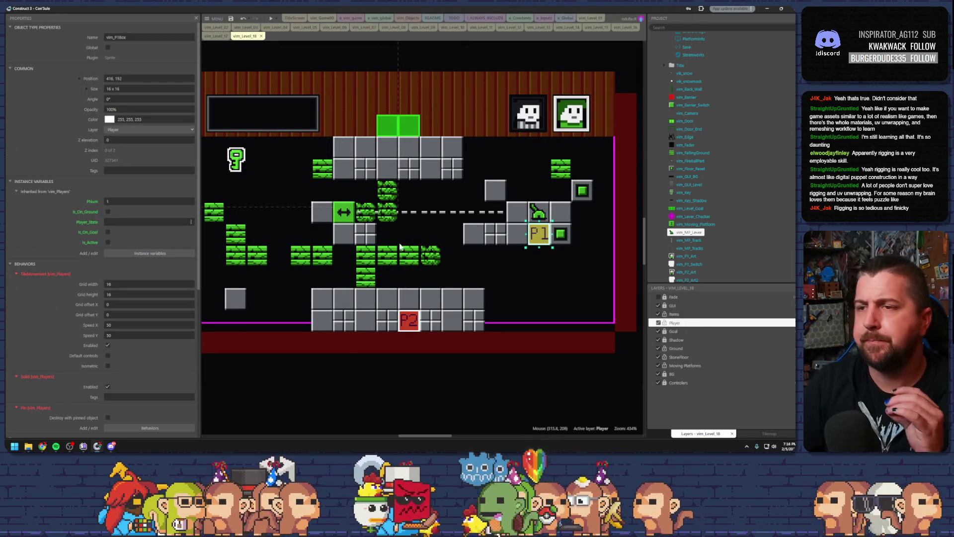
Step: Add and reposition green falling tiles below and around the central vines
{"action": "mouse_move", "coordinate": [433, 262]}
{"action": "left_mouse_down"}
{"action": "mouse_move", "coordinate": [464, 262]}
{"action": "mouse_move", "coordinate": [454, 240]}
{"action": "mouse_move", "coordinate": [432, 256]}
{"action": "mouse_move", "coordinate": [431, 232]}
{"action": "left_mouse_up"}
{"action": "left_click", "coordinate": [409, 256]}
{"action": "left_click", "coordinate": [454, 299]}
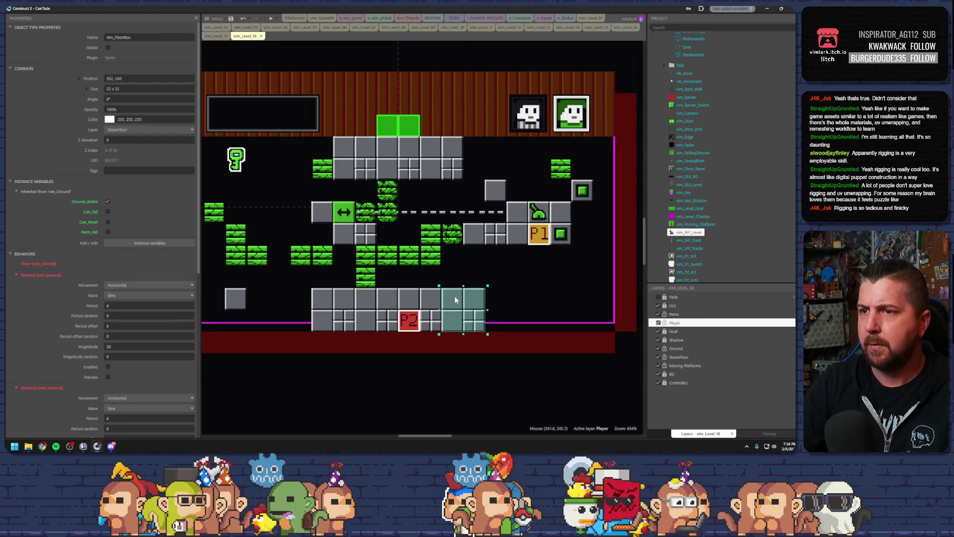
{"action": "left_click", "coordinate": [379, 315]}
{"action": "left_click_drag", "start_coordinate": [367, 277], "coordinate": [413, 277]}
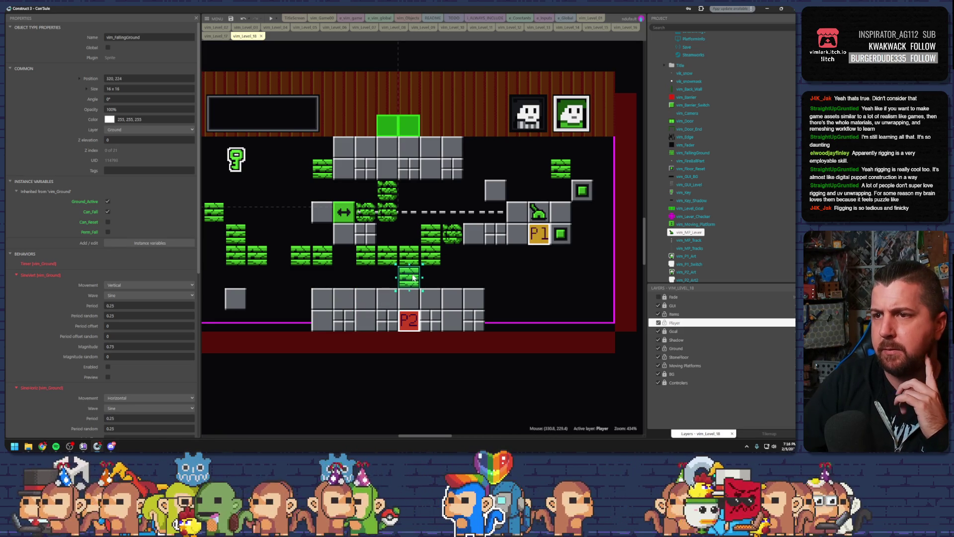
{"action": "left_click", "coordinate": [461, 287]}
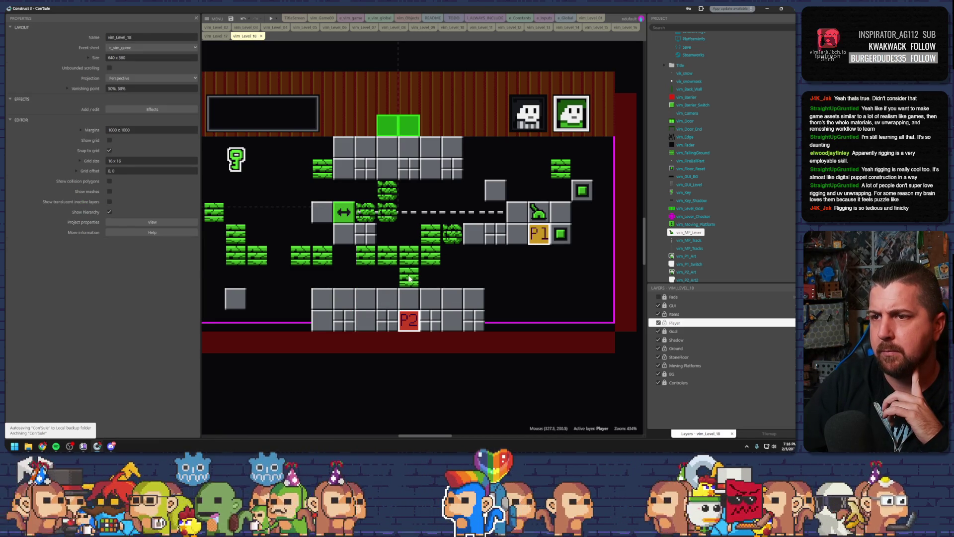
{"action": "left_click_drag", "start_coordinate": [408, 278], "coordinate": [388, 278]}
{"action": "left_click", "coordinate": [420, 287]}
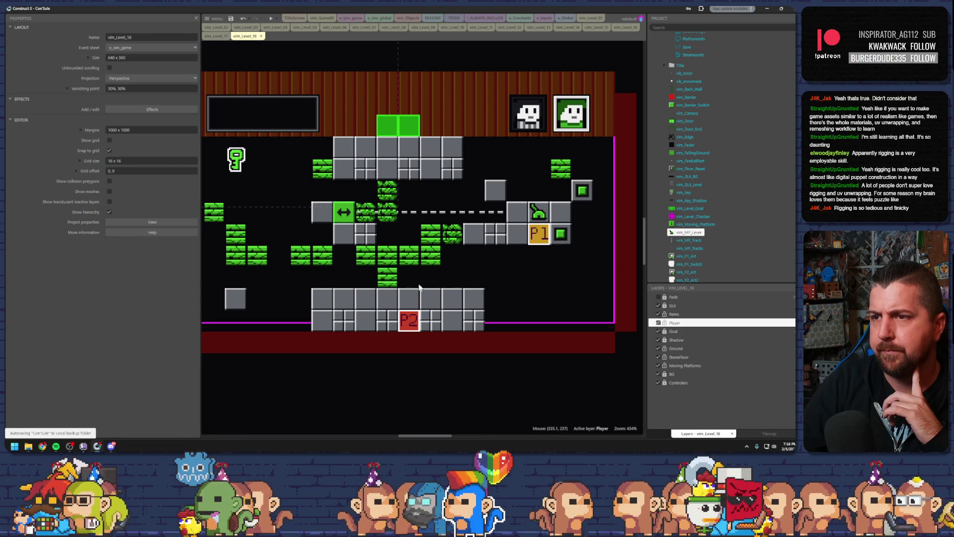
Step: Keep the P1 box beside the switch and move the P2 box up and left
{"action": "left_click", "coordinate": [539, 235]}
{"action": "mouse_move", "coordinate": [539, 235]}
{"action": "left_mouse_down"}
{"action": "mouse_move", "coordinate": [390, 275]}
{"action": "mouse_move", "coordinate": [392, 288]}
{"action": "mouse_move", "coordinate": [449, 235]}
{"action": "mouse_move", "coordinate": [534, 235]}
{"action": "left_mouse_up"}
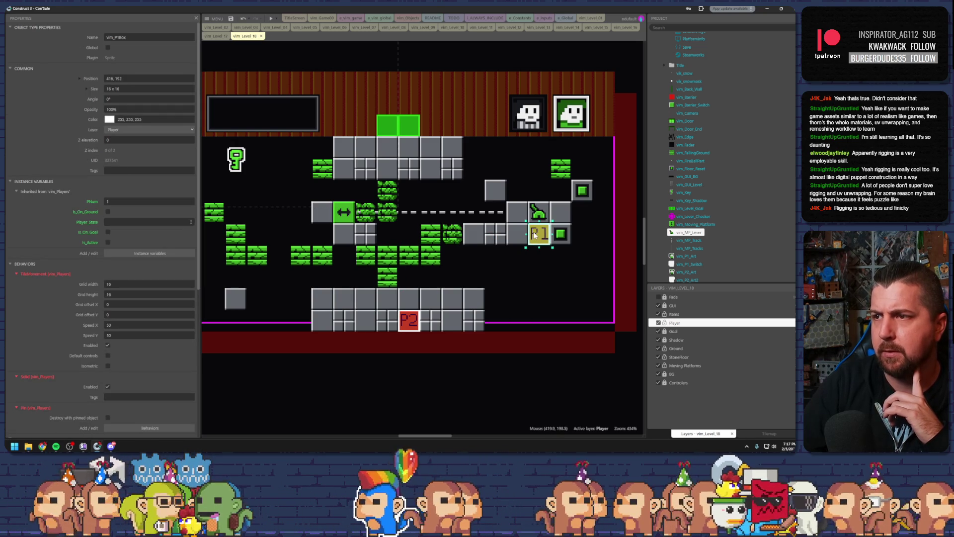
{"action": "left_click", "coordinate": [412, 326]}
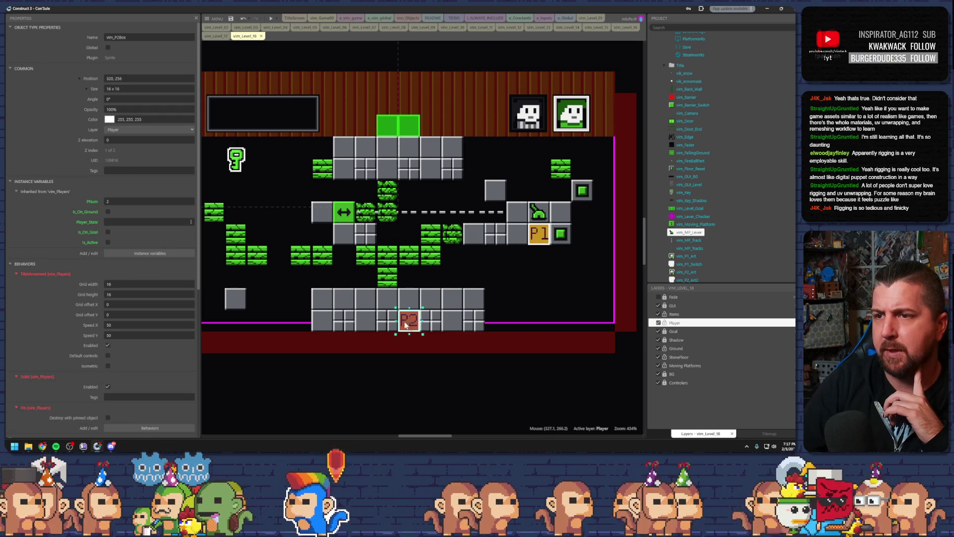
{"action": "left_click_drag", "start_coordinate": [406, 326], "coordinate": [389, 311]}
{"action": "left_click_drag", "start_coordinate": [536, 234], "coordinate": [558, 233]}
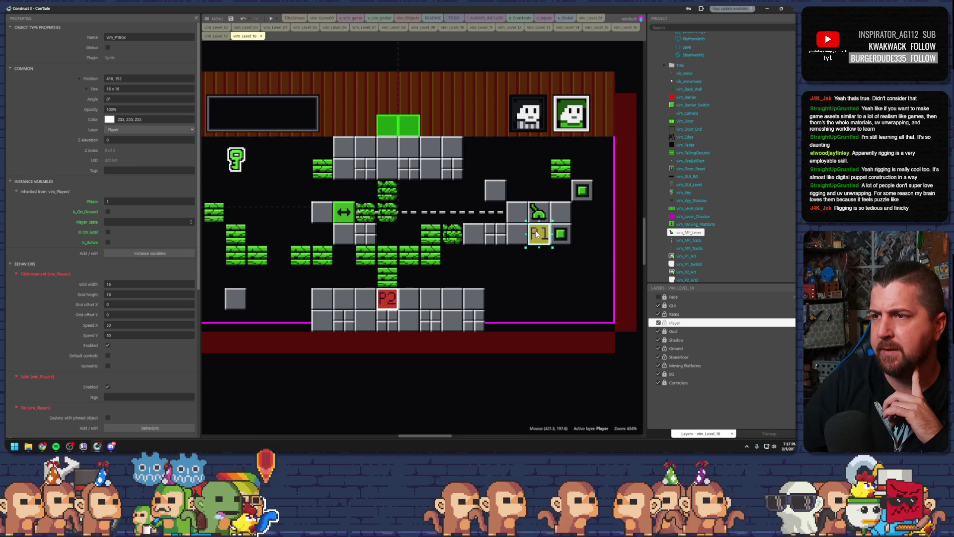
{"action": "mouse_move", "coordinate": [390, 304]}
{"action": "left_mouse_down"}
{"action": "mouse_move", "coordinate": [390, 262]}
{"action": "mouse_move", "coordinate": [377, 264]}
{"action": "mouse_move", "coordinate": [379, 244]}
{"action": "mouse_move", "coordinate": [363, 221]}
{"action": "mouse_move", "coordinate": [385, 198]}
{"action": "mouse_move", "coordinate": [387, 174]}
{"action": "mouse_move", "coordinate": [377, 172]}
{"action": "mouse_move", "coordinate": [390, 164]}
{"action": "left_mouse_up"}
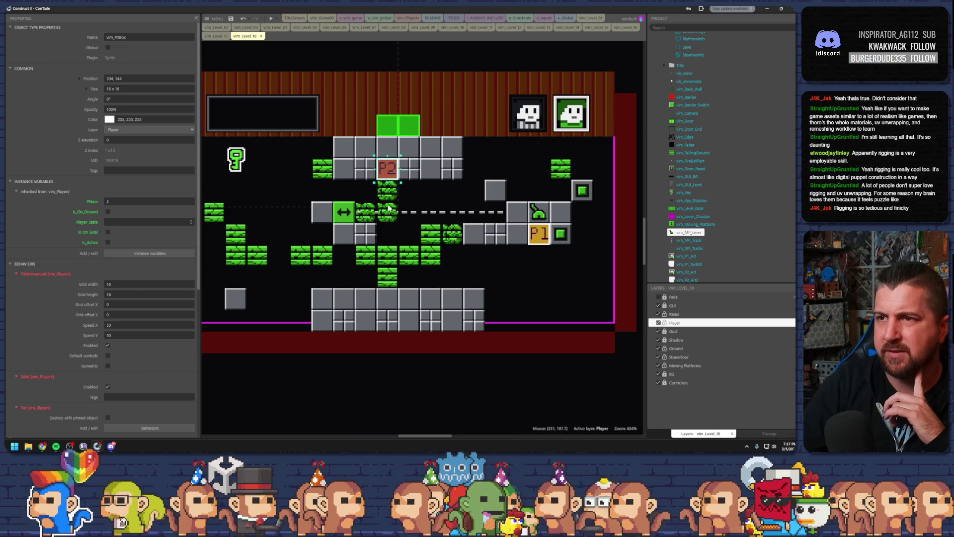
Step: Place the P2 box left of the arrow block and nudge a falling tile one tile right
{"action": "mouse_move", "coordinate": [387, 172]}
{"action": "left_mouse_down"}
{"action": "mouse_move", "coordinate": [387, 211]}
{"action": "mouse_move", "coordinate": [387, 171]}
{"action": "mouse_move", "coordinate": [322, 173]}
{"action": "mouse_move", "coordinate": [256, 191]}
{"action": "mouse_move", "coordinate": [257, 213]}
{"action": "mouse_move", "coordinate": [278, 236]}
{"action": "mouse_move", "coordinate": [319, 242]}
{"action": "mouse_move", "coordinate": [270, 183]}
{"action": "left_mouse_up"}
{"action": "left_click", "coordinate": [329, 187]}
{"action": "left_click_drag", "start_coordinate": [329, 188], "coordinate": [347, 194]}
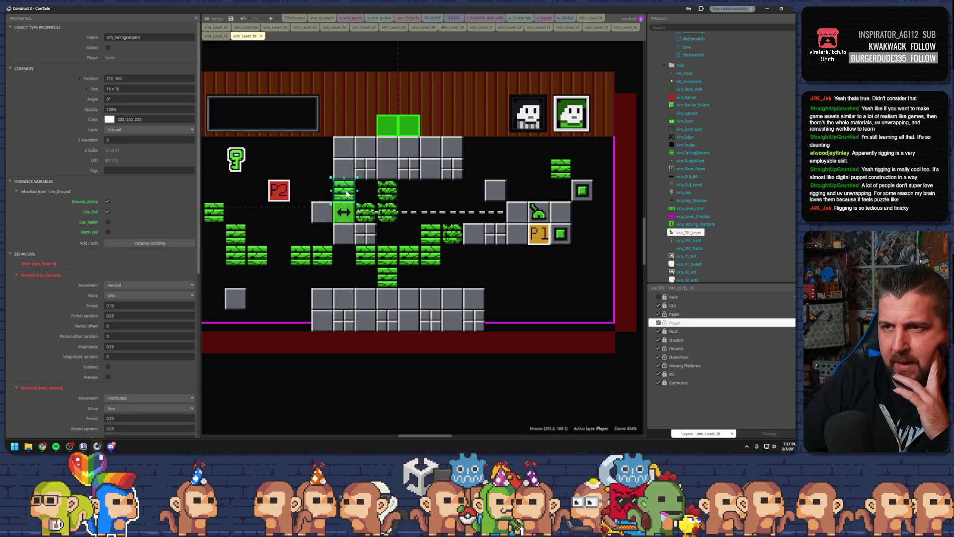
{"action": "mouse_move", "coordinate": [286, 197]}
{"action": "left_mouse_down"}
{"action": "mouse_move", "coordinate": [263, 195]}
{"action": "mouse_move", "coordinate": [265, 175]}
{"action": "mouse_move", "coordinate": [244, 218]}
{"action": "mouse_move", "coordinate": [340, 216]}
{"action": "mouse_move", "coordinate": [341, 195]}
{"action": "mouse_move", "coordinate": [341, 211]}
{"action": "mouse_move", "coordinate": [272, 209]}
{"action": "left_mouse_up"}
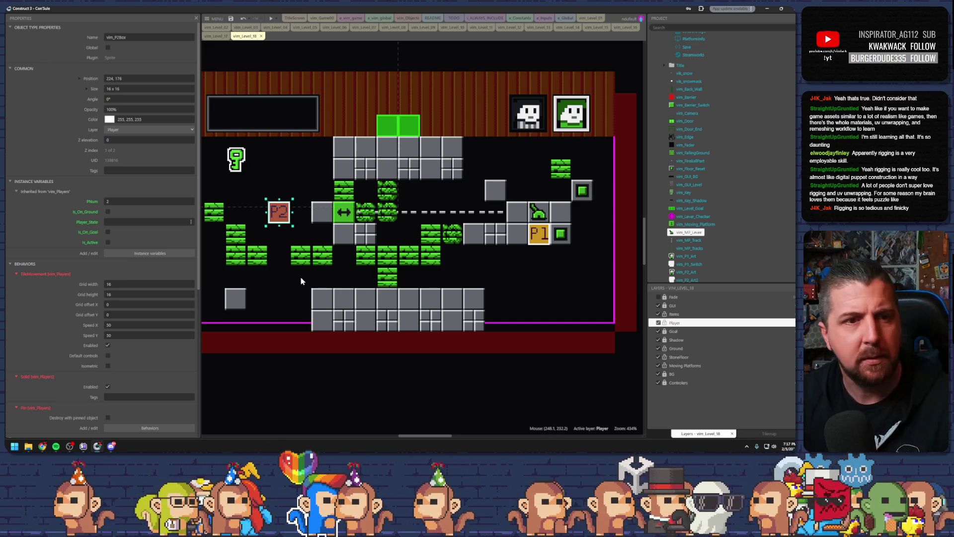
Step: Move the key to the lower right and select the two leftmost green blocks
{"action": "mouse_move", "coordinate": [242, 159]}
{"action": "left_mouse_down"}
{"action": "mouse_move", "coordinate": [457, 200]}
{"action": "mouse_move", "coordinate": [523, 286]}
{"action": "mouse_move", "coordinate": [568, 291]}
{"action": "left_mouse_up"}
{"action": "left_click", "coordinate": [213, 211]}
{"action": "left_click", "coordinate": [236, 233], "text": "shift"}
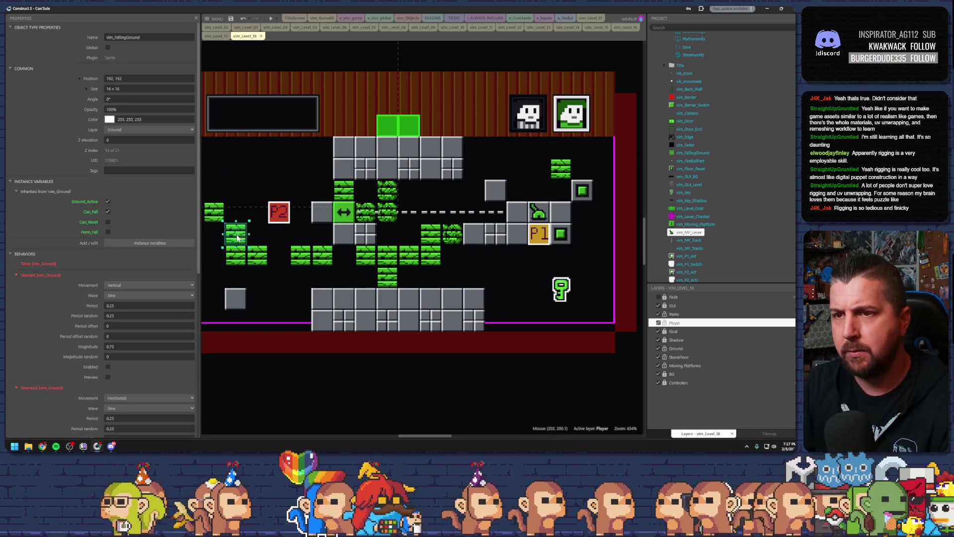
Step: Delete the two leftmost green blocks and move the floor reset block outside the left edge
{"action": "key", "text": "Delete"}
{"action": "left_click", "coordinate": [256, 255]}
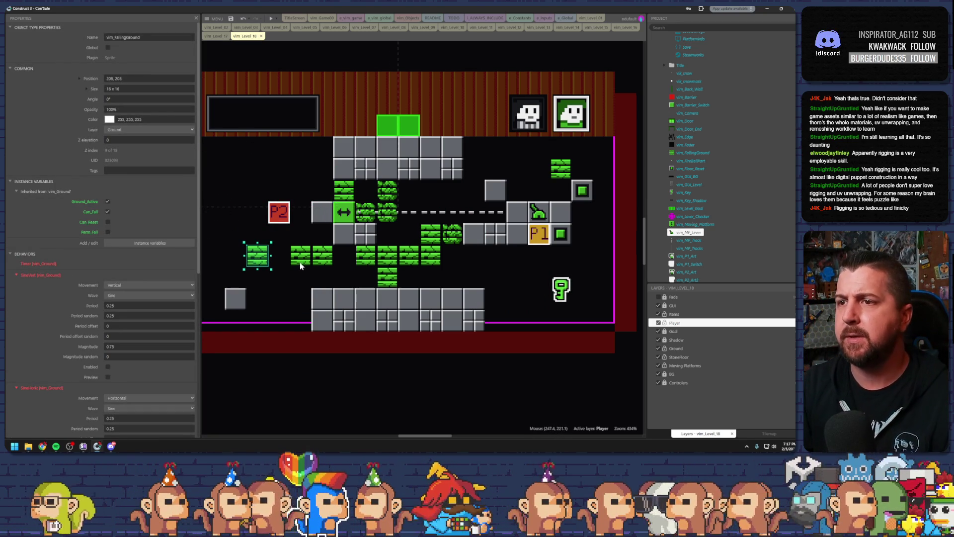
{"action": "scroll", "coordinate": [299, 262], "scroll_direction": "down", "scroll_amount": 2}
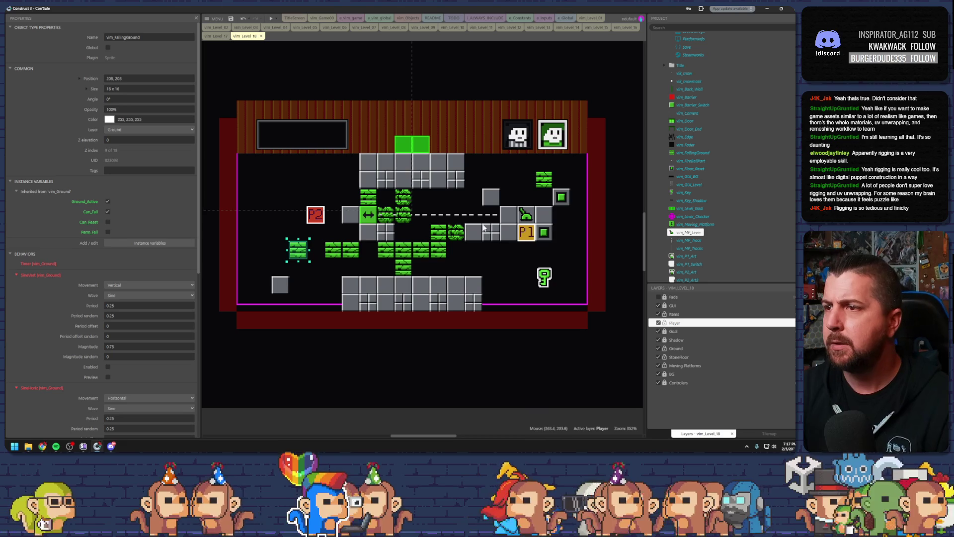
{"action": "mouse_move", "coordinate": [553, 202]}
{"action": "left_mouse_down"}
{"action": "mouse_move", "coordinate": [291, 201]}
{"action": "mouse_move", "coordinate": [255, 184]}
{"action": "mouse_move", "coordinate": [202, 183]}
{"action": "left_mouse_up"}
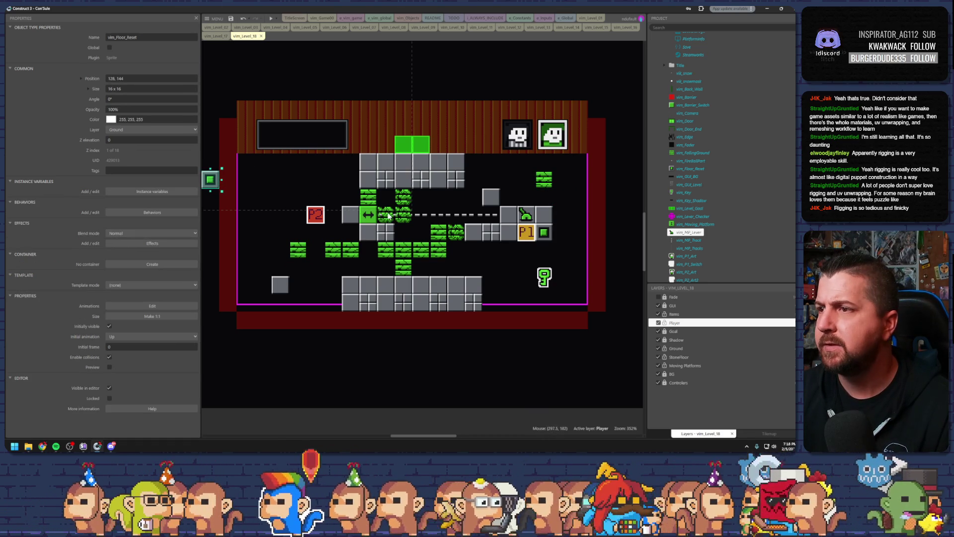
Step: Move P1 and P2 onto the bottom floor and nudge the floor reset block one tile right
{"action": "left_click", "coordinate": [480, 245]}
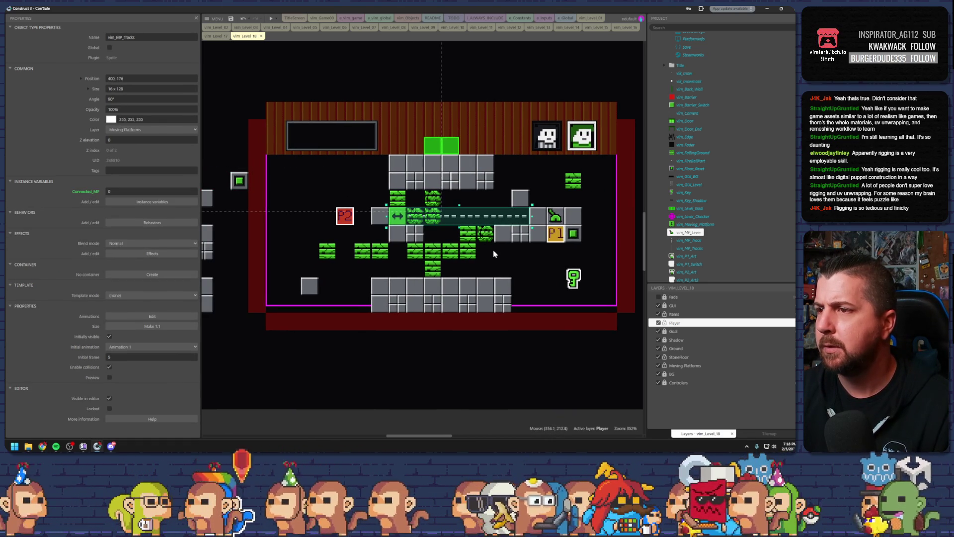
{"action": "mouse_move", "coordinate": [559, 239]}
{"action": "left_mouse_down"}
{"action": "mouse_move", "coordinate": [435, 289]}
{"action": "mouse_move", "coordinate": [436, 308]}
{"action": "left_mouse_up"}
{"action": "left_click_drag", "start_coordinate": [345, 216], "coordinate": [462, 315]}
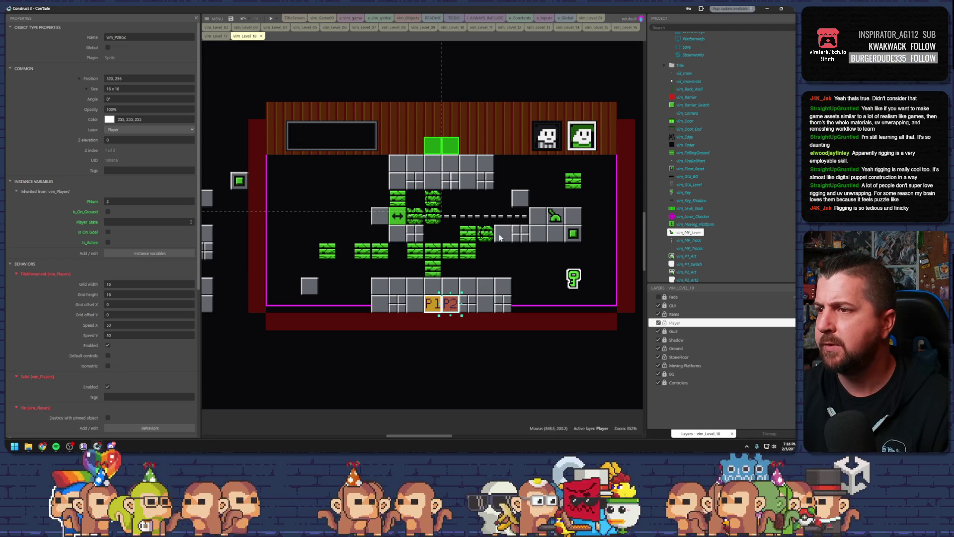
{"action": "left_click", "coordinate": [557, 235]}
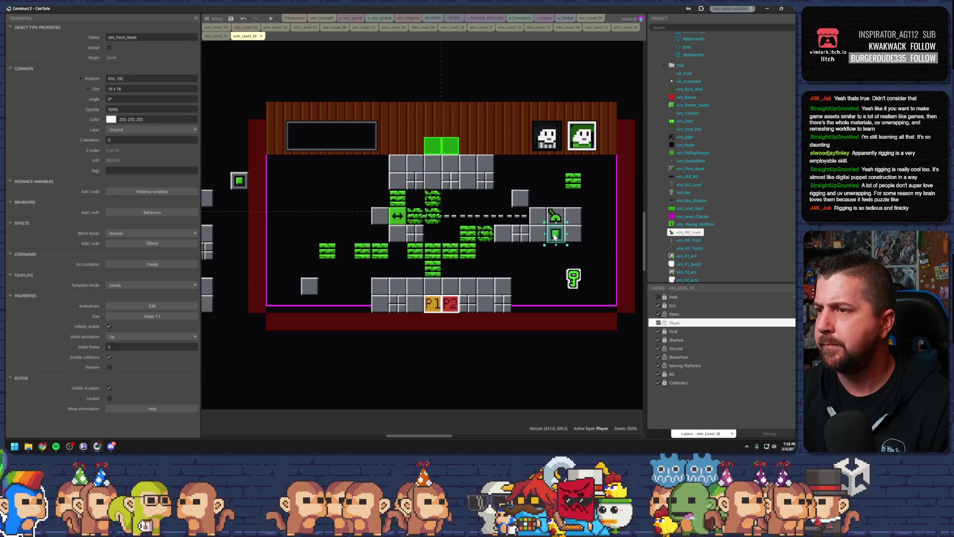
{"action": "key", "text": "Right"}
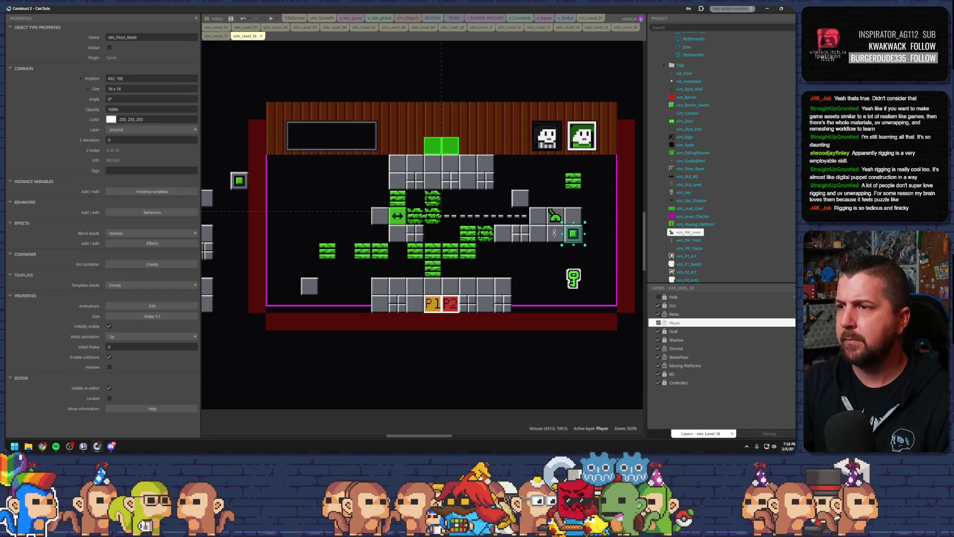
Step: Set the lever on a stone block moved to the left side, then launch a preview
{"action": "mouse_move", "coordinate": [548, 223]}
{"action": "left_mouse_down"}
{"action": "mouse_move", "coordinate": [332, 205]}
{"action": "mouse_move", "coordinate": [354, 206]}
{"action": "left_mouse_up"}
{"action": "mouse_move", "coordinate": [208, 244]}
{"action": "left_mouse_down"}
{"action": "mouse_move", "coordinate": [259, 252]}
{"action": "mouse_move", "coordinate": [311, 232]}
{"action": "mouse_move", "coordinate": [310, 216]}
{"action": "left_mouse_up"}
{"action": "left_click_drag", "start_coordinate": [362, 198], "coordinate": [292, 215]}
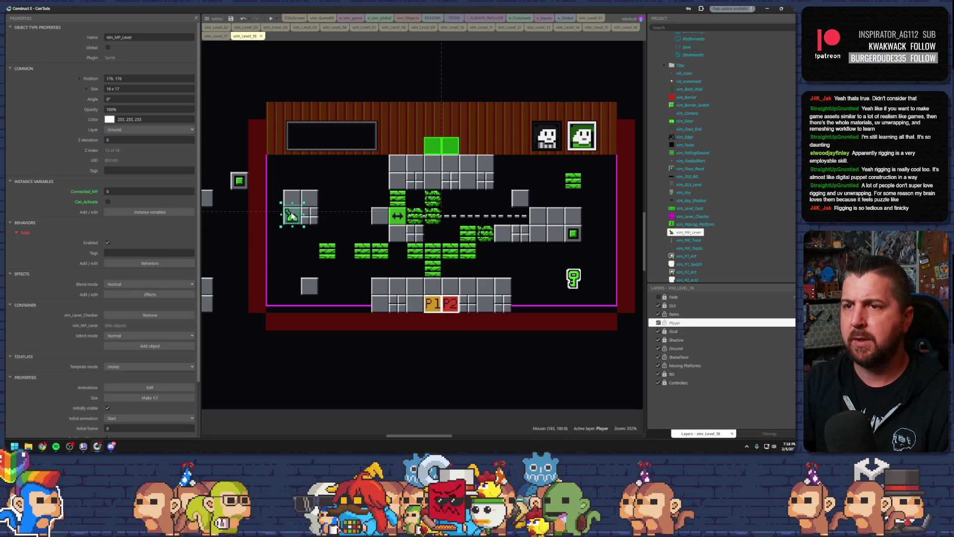
{"action": "left_click", "coordinate": [312, 204]}
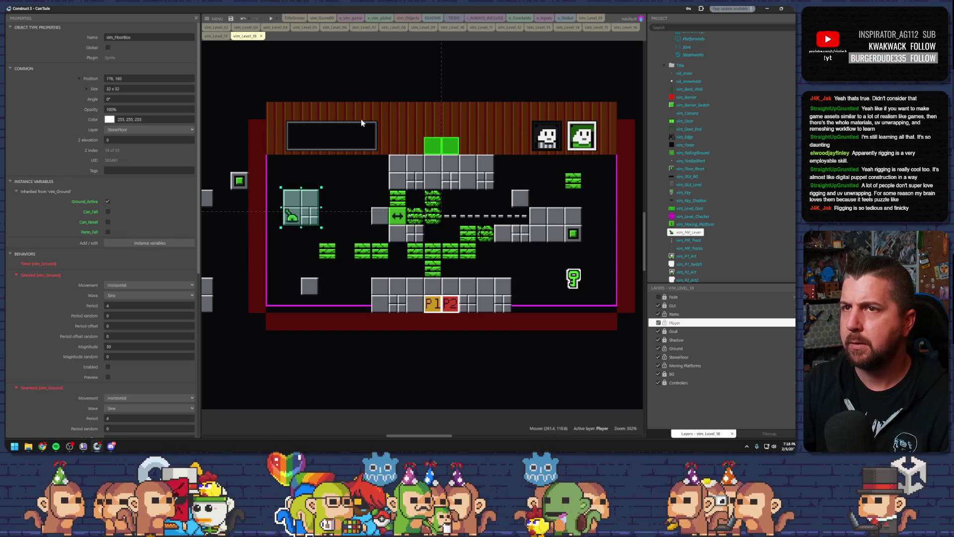
{"action": "left_click", "coordinate": [271, 20]}
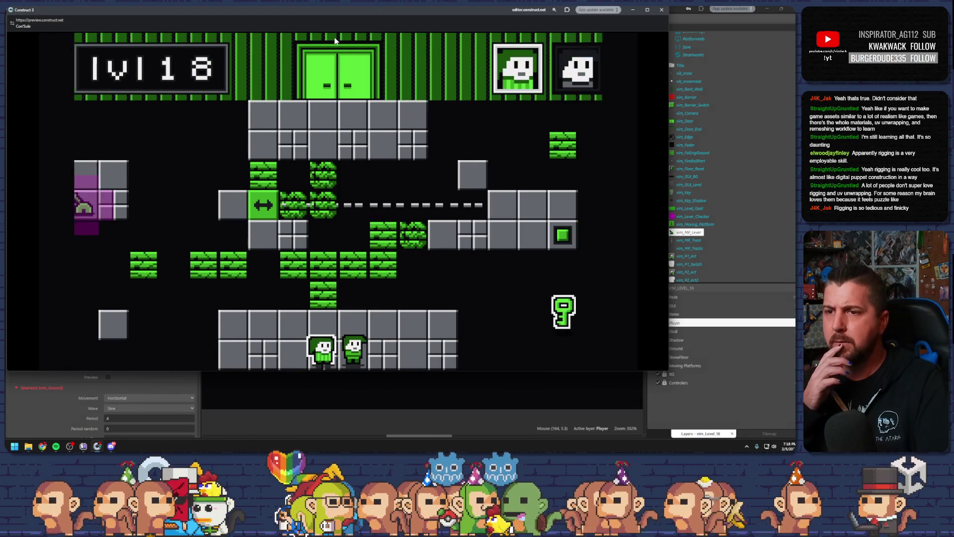
Step: Jump the first character up the green tiles to the right ledge and swap players at the switch
{"action": "key", "text": "Up"}
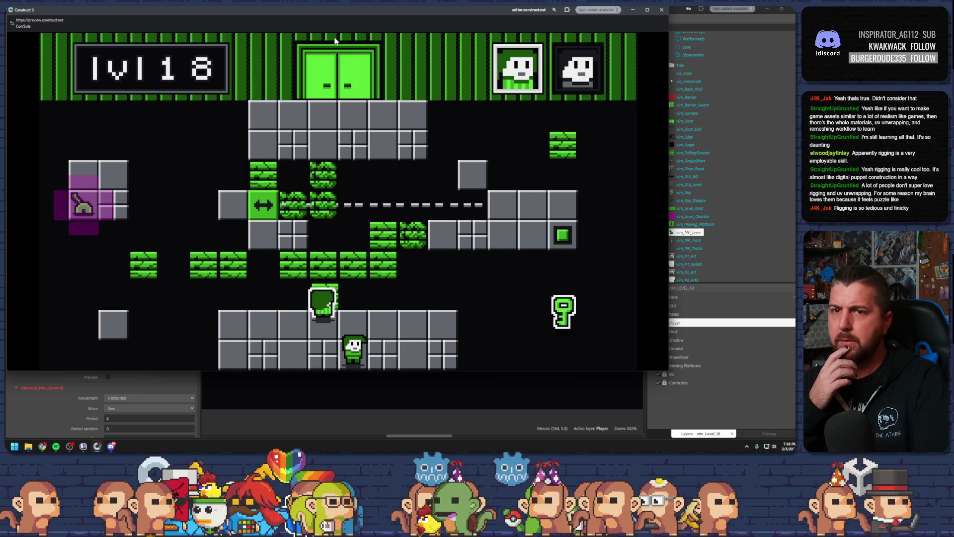
{"action": "key", "text": "Right"}
{"action": "key", "text": "Up"}
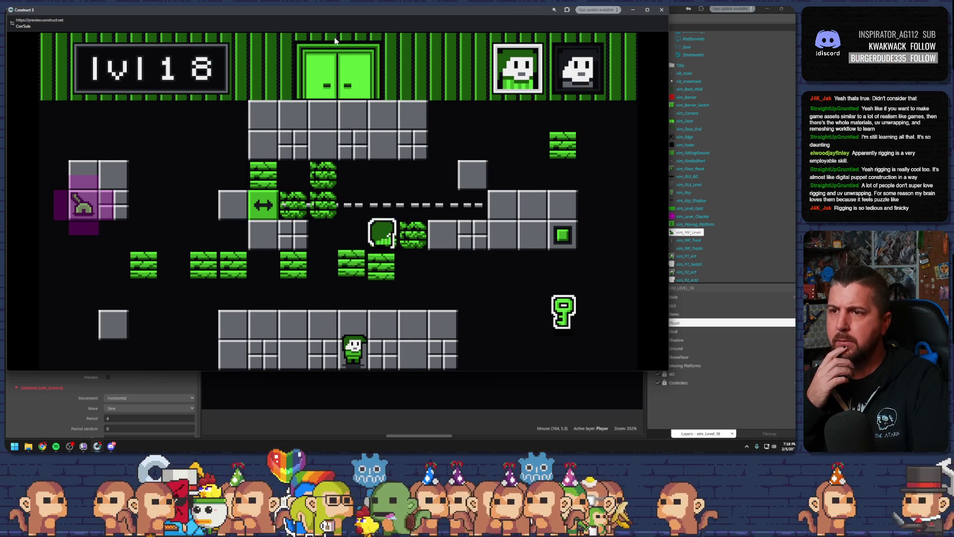
{"action": "key", "text": "Right"}
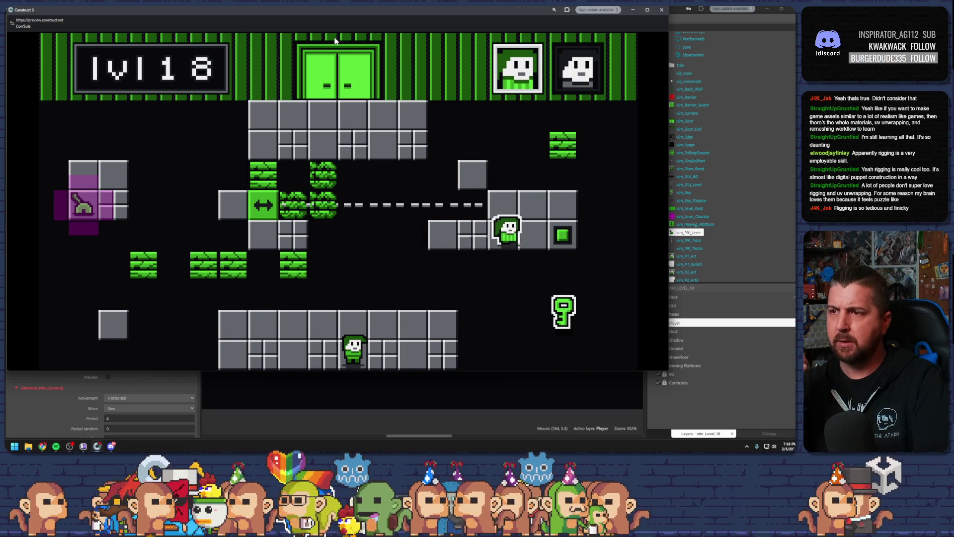
{"action": "key", "text": "Right"}
{"action": "key", "text": "Left"}
{"action": "key", "text": "space"}
Step: Jump the other character across the crumbling tiles to the upper-left ledge, then close the preview
{"action": "key", "text": "Left"}
{"action": "key", "text": "Up"}
{"action": "key", "text": "Left"}
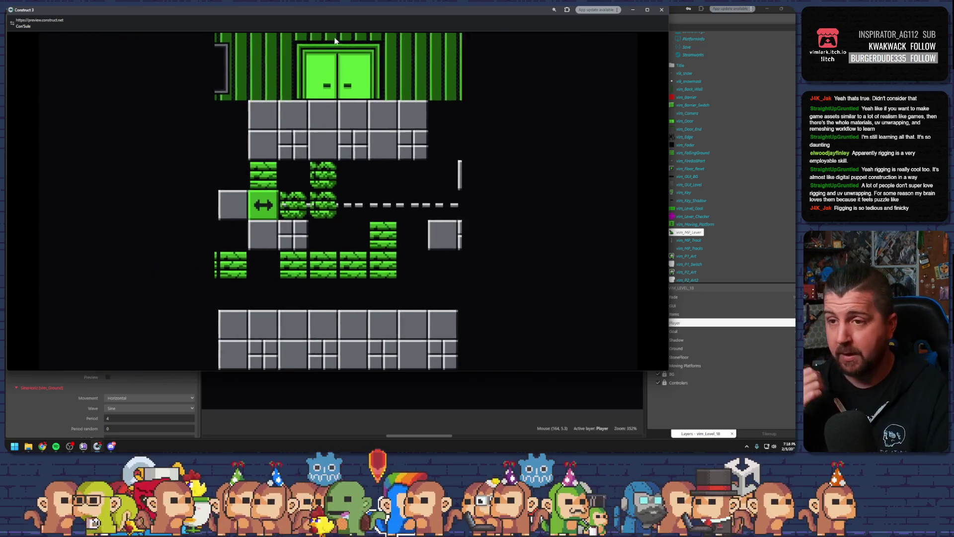
{"action": "key", "text": "Up"}
{"action": "key", "text": "Left"}
{"action": "key", "text": "Up"}
{"action": "key", "text": "Right"}
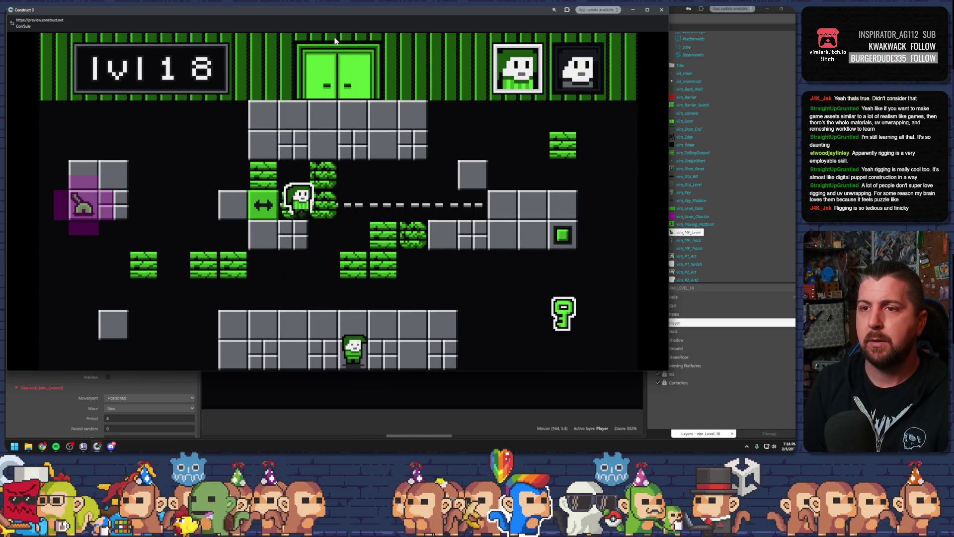
{"action": "key", "text": "Up"}
{"action": "key", "text": "Left"}
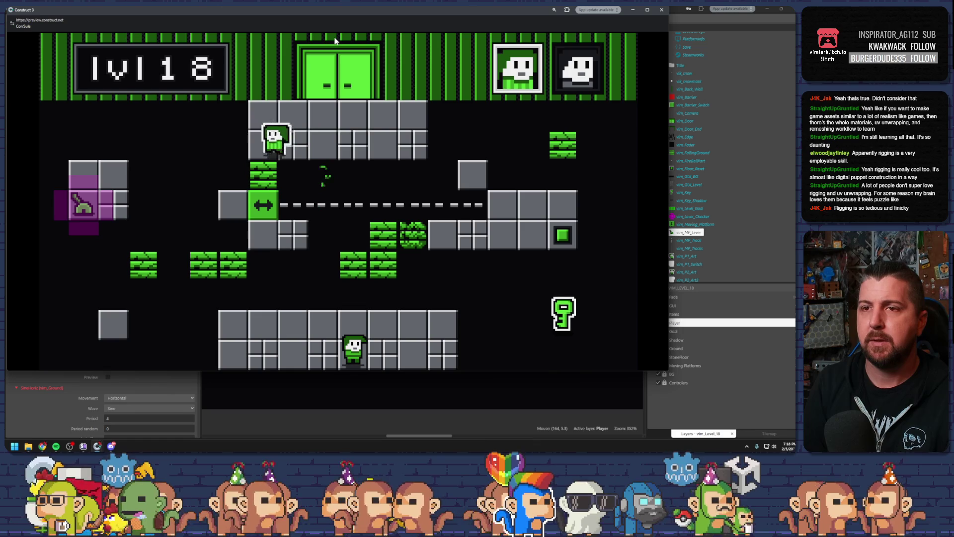
{"action": "key", "text": "Left"}
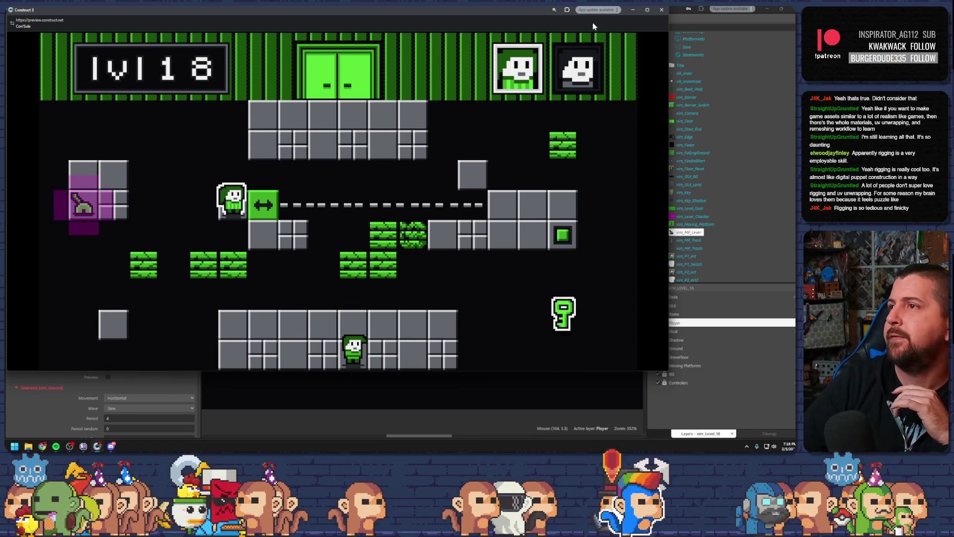
{"action": "left_click", "coordinate": [662, 11]}
Step: Nudge a top falling tile left and add stone blocks to widen the top platform
{"action": "left_click", "coordinate": [398, 203]}
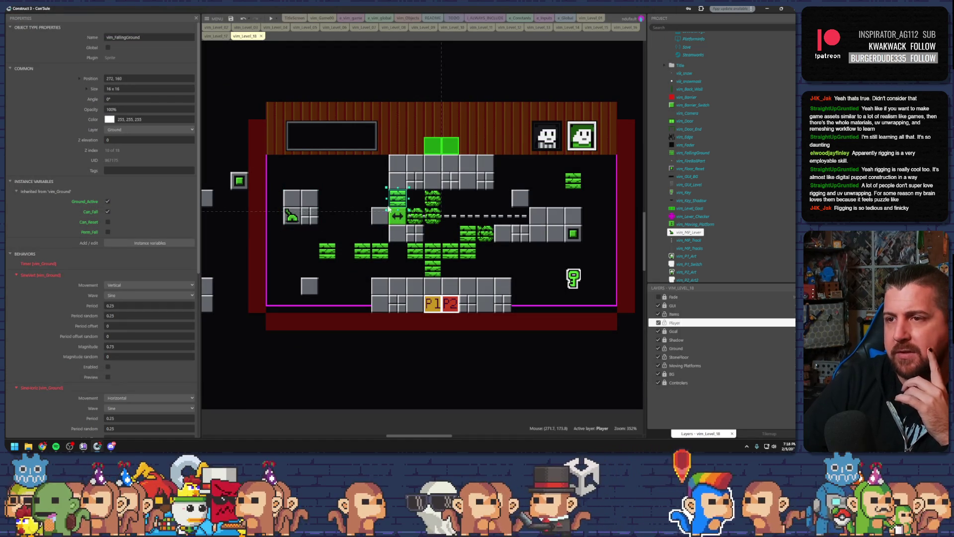
{"action": "key", "text": "Left"}
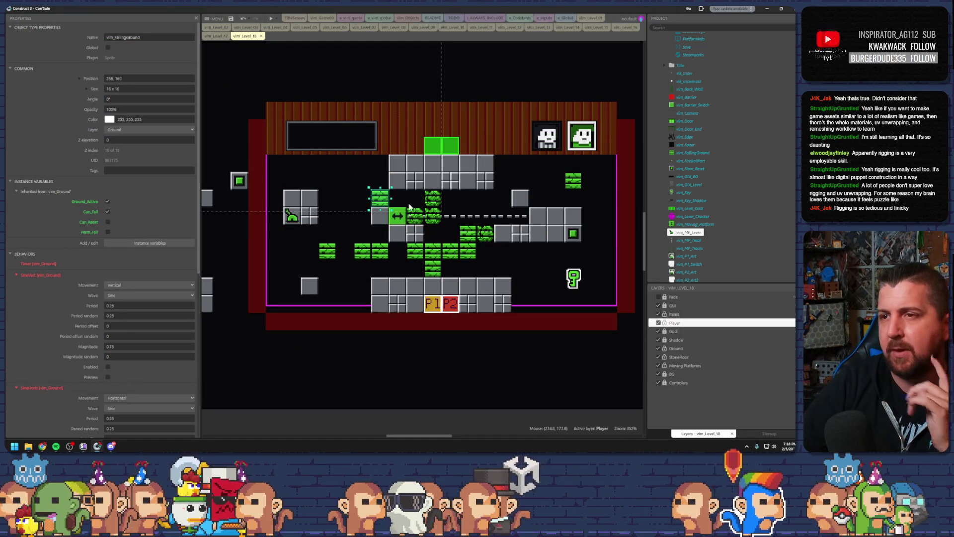
{"action": "left_click", "coordinate": [410, 179]}
{"action": "left_click_drag", "start_coordinate": [410, 179], "coordinate": [370, 174]}
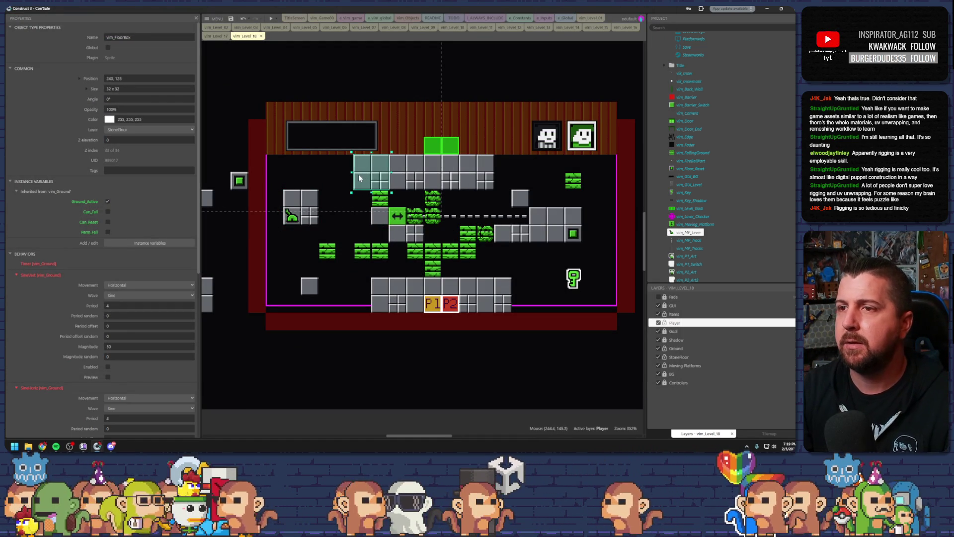
{"action": "left_click", "coordinate": [444, 180]}
{"action": "left_click_drag", "start_coordinate": [444, 179], "coordinate": [506, 179]}
{"action": "left_click", "coordinate": [550, 253]}
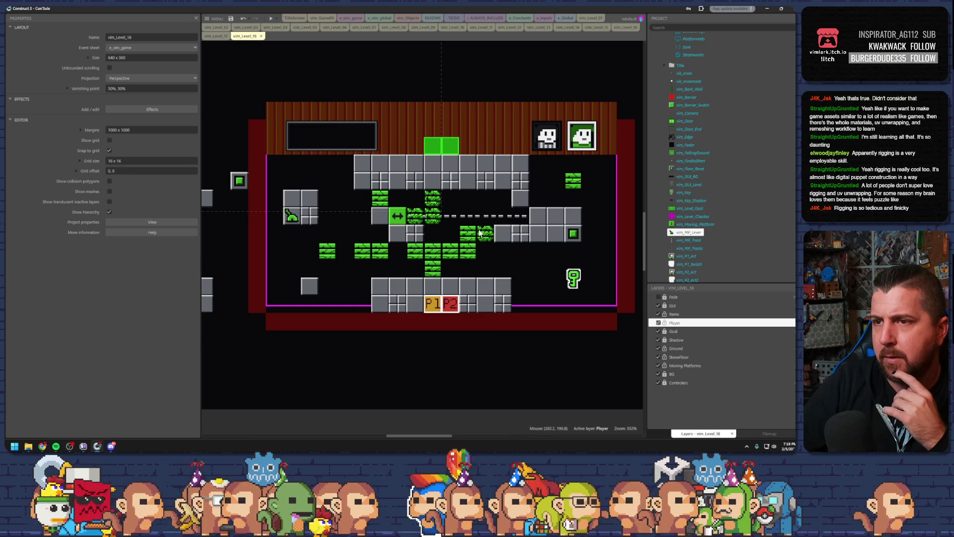
Step: Place the reset switch on the top grey blocks
{"action": "mouse_move", "coordinate": [240, 182]}
{"action": "left_mouse_down"}
{"action": "mouse_move", "coordinate": [400, 186]}
{"action": "mouse_move", "coordinate": [502, 163]}
{"action": "mouse_move", "coordinate": [466, 169]}
{"action": "mouse_move", "coordinate": [513, 175]}
{"action": "mouse_move", "coordinate": [498, 164]}
{"action": "left_mouse_up"}
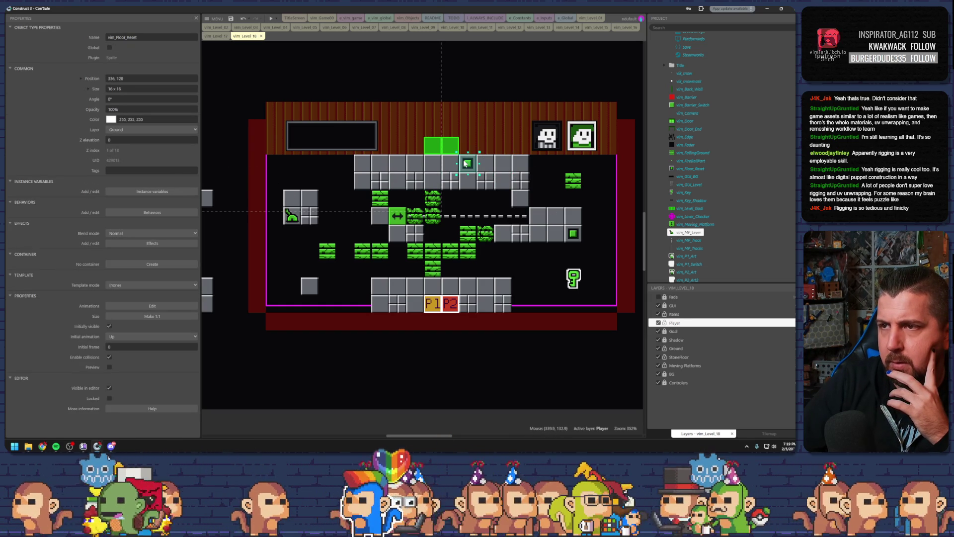
{"action": "left_click_drag", "start_coordinate": [470, 166], "coordinate": [481, 173]}
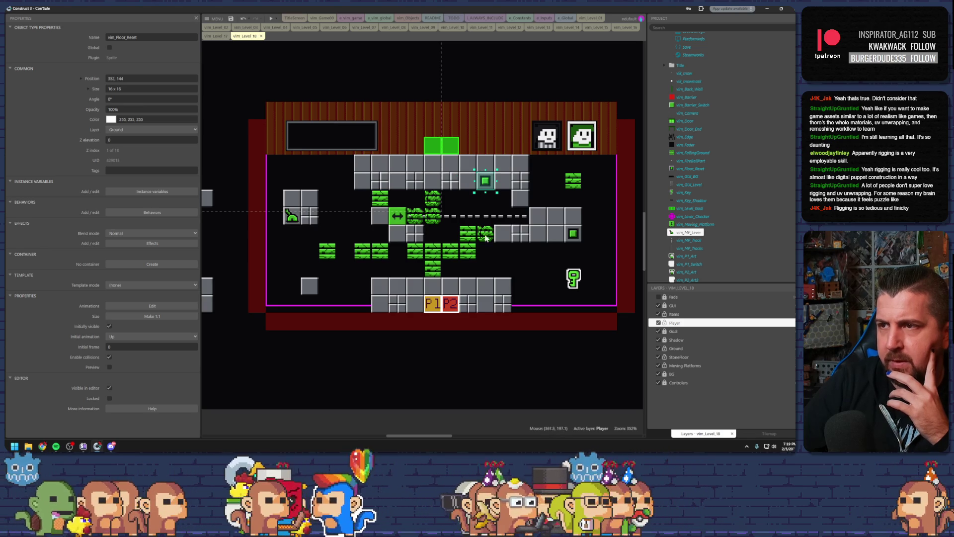
{"action": "left_click", "coordinate": [346, 223]}
Step: Rearrange green falling tiles into a bridge beside the lever block
{"action": "left_click_drag", "start_coordinate": [327, 258], "coordinate": [368, 215]}
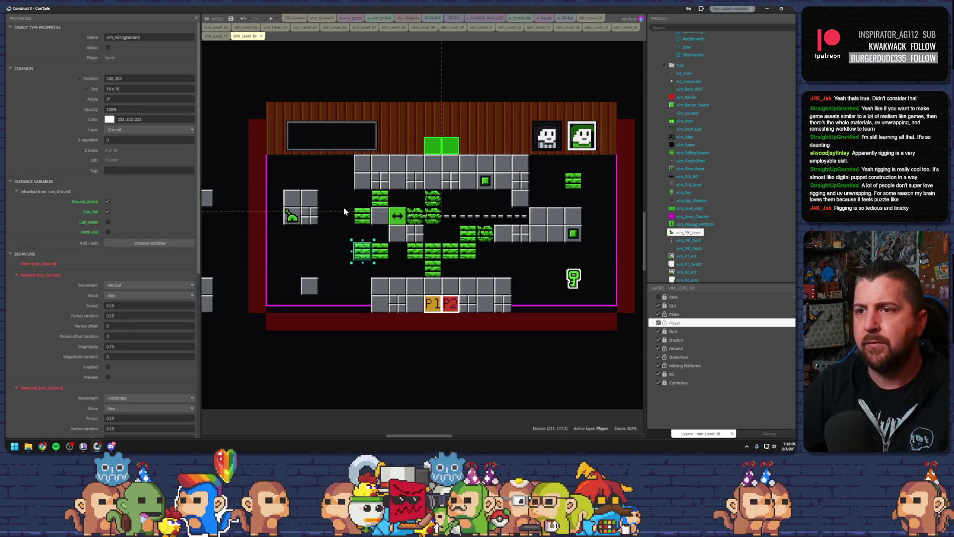
{"action": "mouse_move", "coordinate": [366, 252]}
{"action": "left_mouse_down"}
{"action": "mouse_move", "coordinate": [336, 217]}
{"action": "mouse_move", "coordinate": [343, 222]}
{"action": "left_mouse_up"}
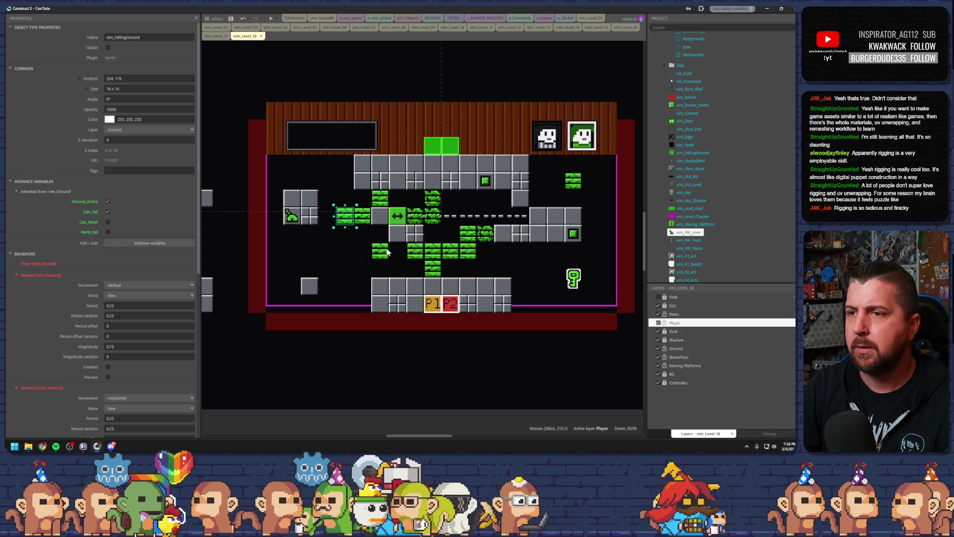
{"action": "key", "text": "ctrl+v"}
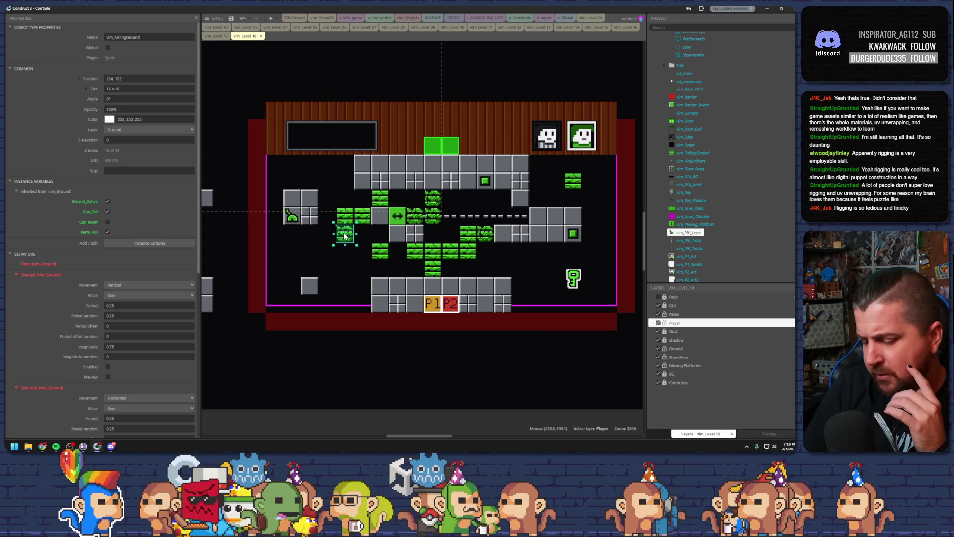
{"action": "key", "text": "Delete"}
{"action": "left_click", "coordinate": [340, 219]}
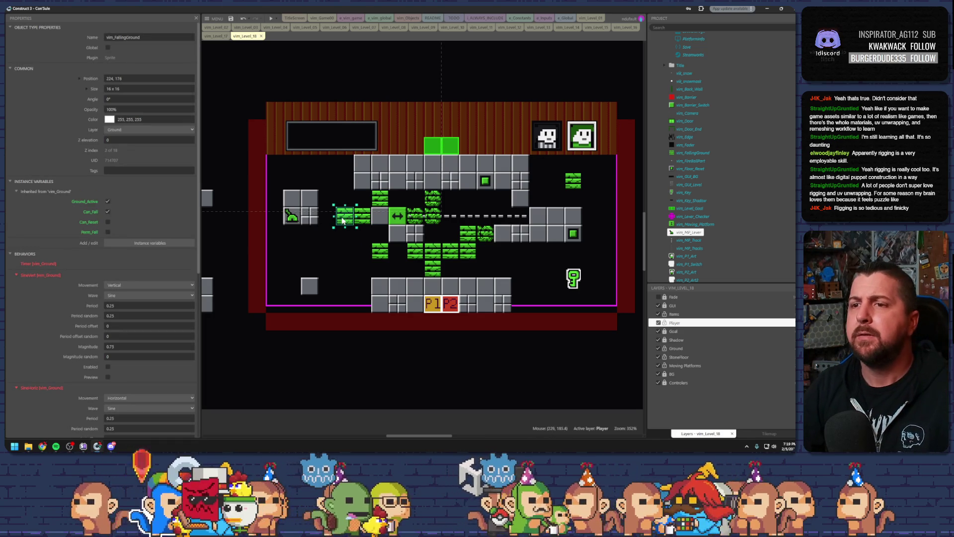
{"action": "left_click_drag", "start_coordinate": [342, 220], "coordinate": [328, 219]}
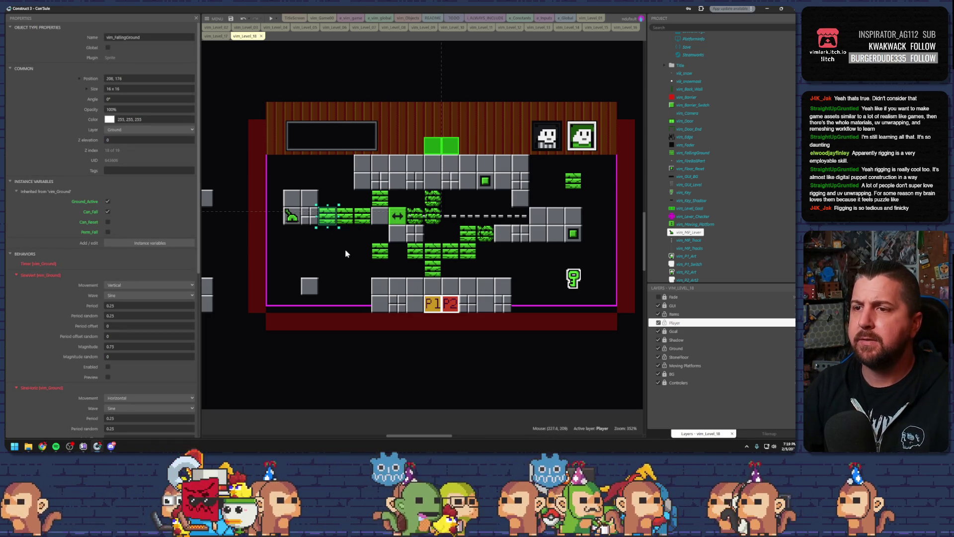
Step: Shift the lever's stone block one tile and launch a new preview
{"action": "left_click", "coordinate": [310, 218]}
{"action": "mouse_move", "coordinate": [311, 219]}
{"action": "left_mouse_down"}
{"action": "mouse_move", "coordinate": [323, 217]}
{"action": "mouse_move", "coordinate": [305, 219]}
{"action": "left_mouse_up"}
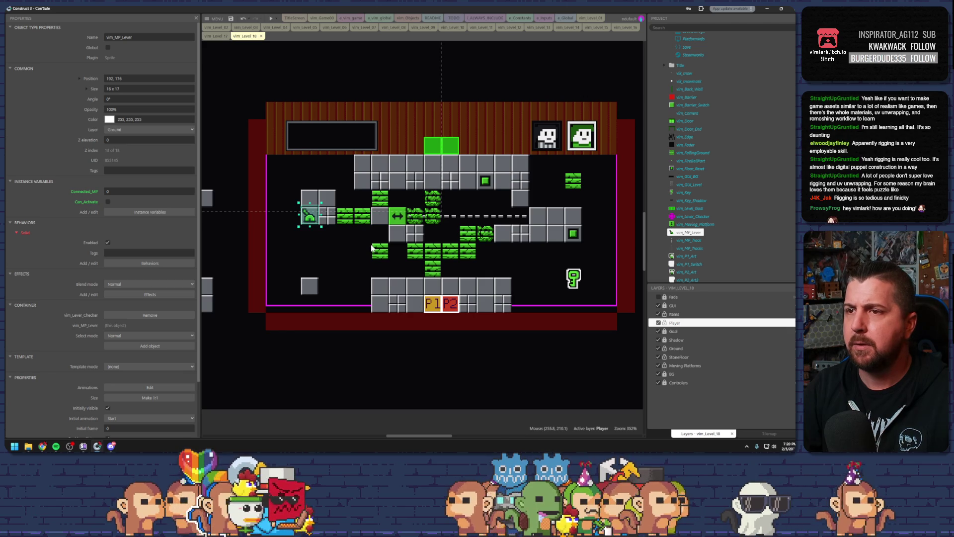
{"action": "left_click", "coordinate": [348, 273]}
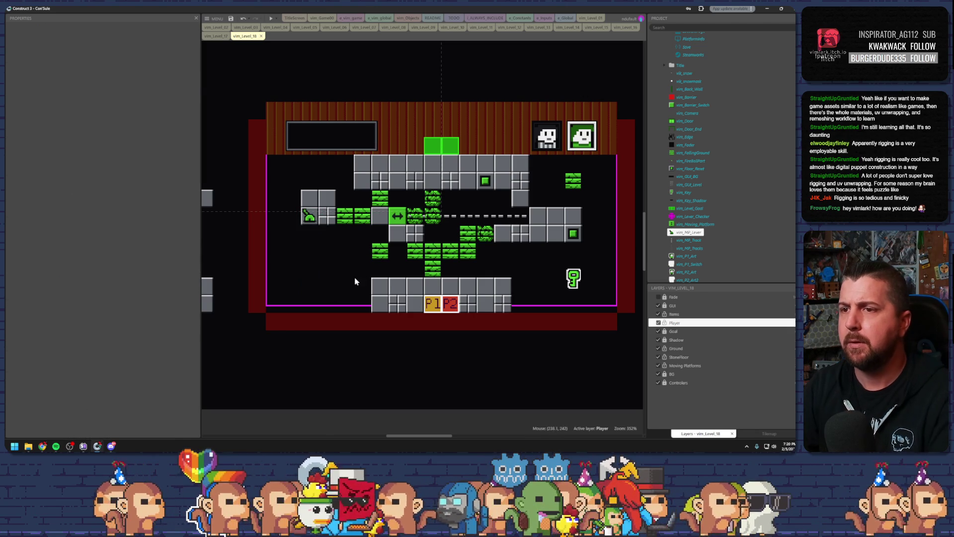
{"action": "left_click", "coordinate": [270, 21]}
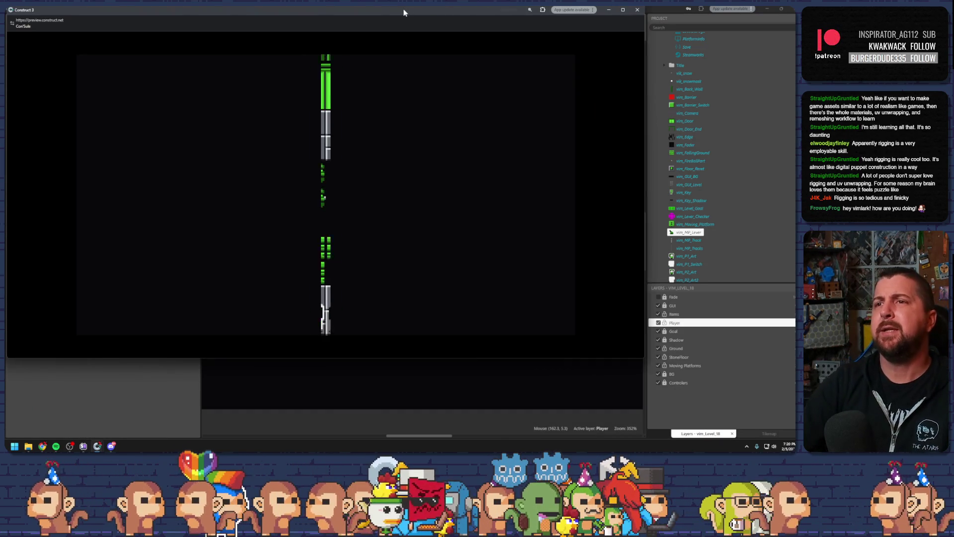
Step: Climb the first player up the green tiles onto the grey ledge and walk left
{"action": "key", "text": "Up"}
{"action": "key", "text": "Up"}
{"action": "key", "text": "Up"}
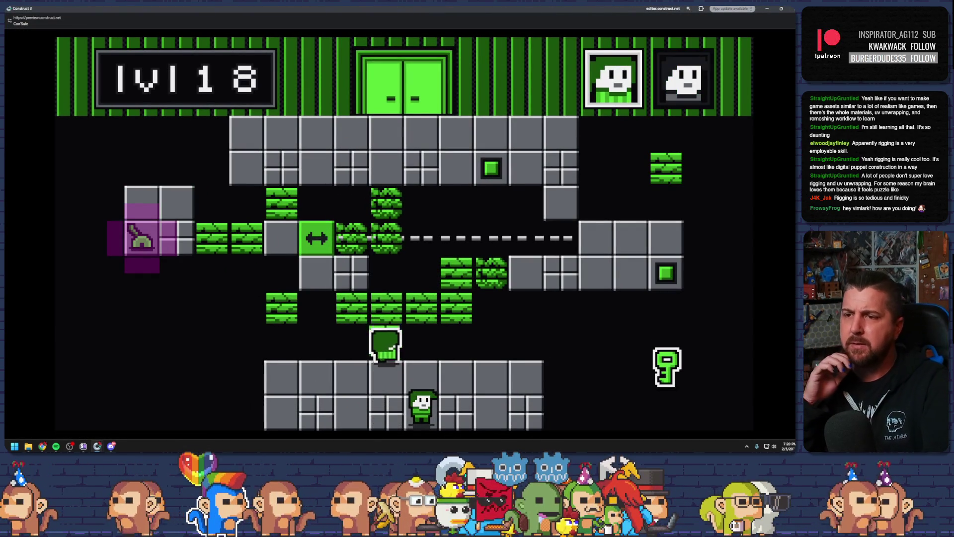
{"action": "key", "text": "Right"}
{"action": "key", "text": "Right"}
{"action": "key", "text": "Up"}
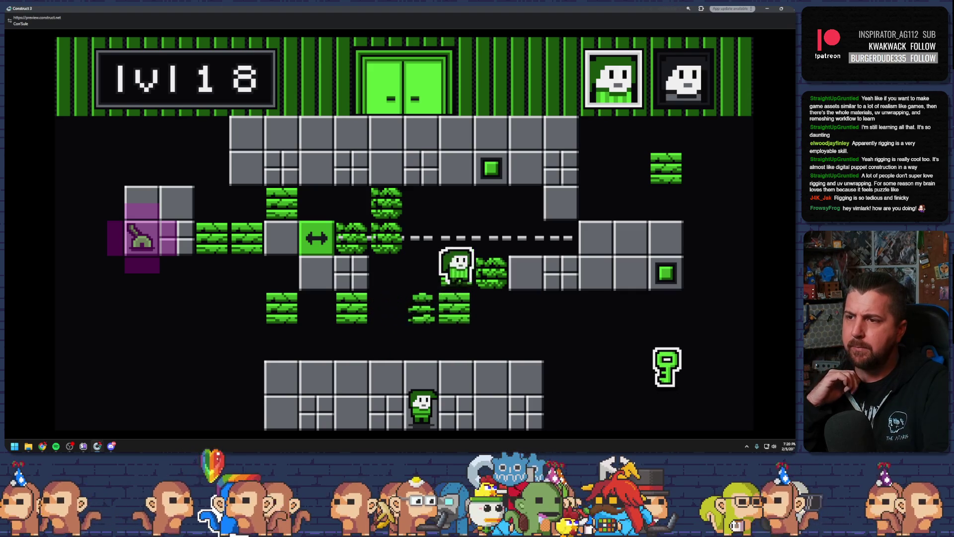
{"action": "key", "text": "Right"}
{"action": "key", "text": "Right"}
{"action": "key", "text": "Right"}
{"action": "key", "text": "Right"}
{"action": "key", "text": "Right"}
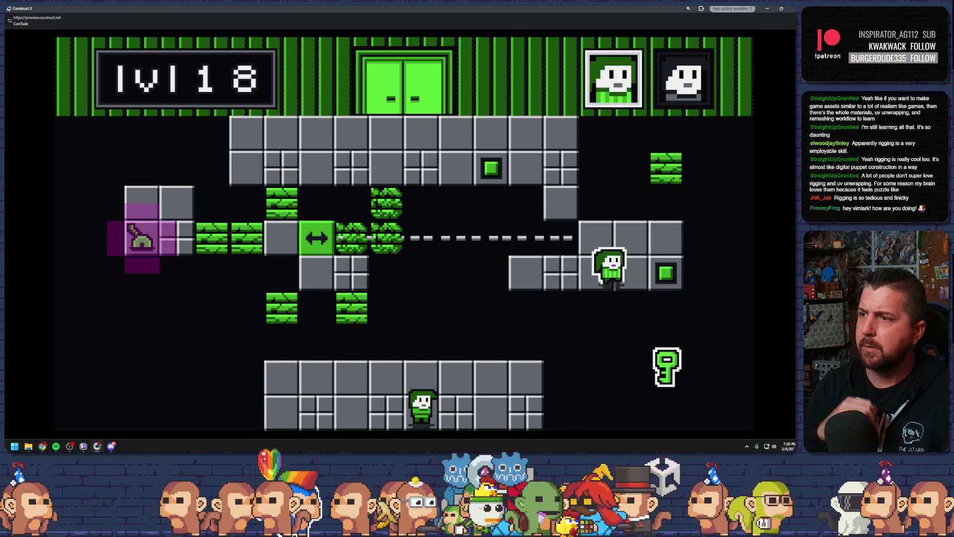
{"action": "key", "text": "Left"}
{"action": "key", "text": "Left"}
{"action": "key", "text": "Left"}
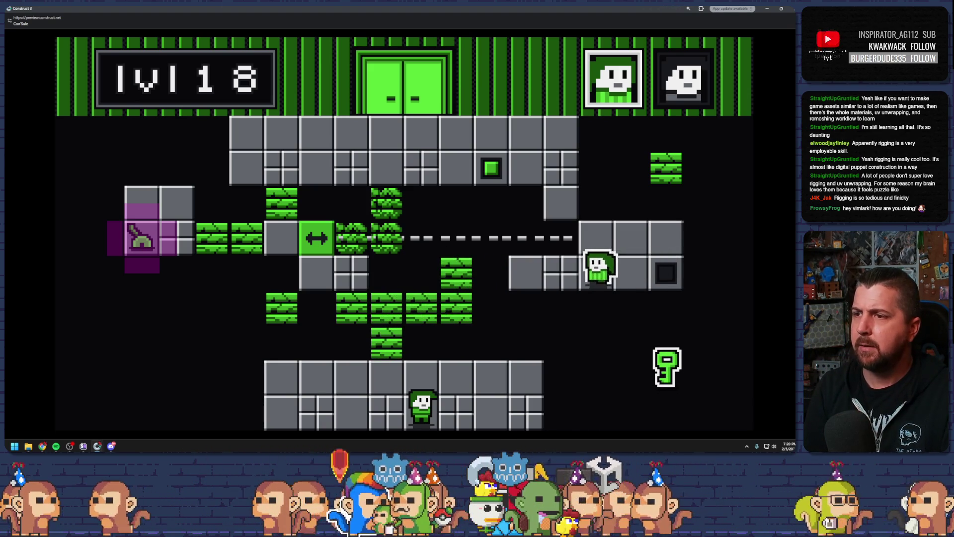
{"action": "key", "text": "space"}
Step: Climb the bottom character up the vines to the top row and back down
{"action": "key", "text": "Left"}
{"action": "key", "text": "Up"}
{"action": "key", "text": "Up"}
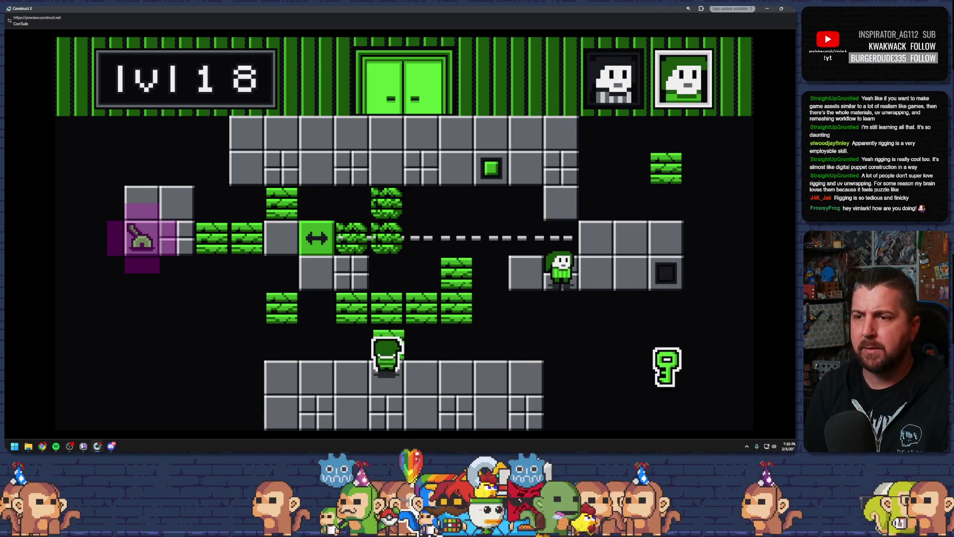
{"action": "key", "text": "Left"}
{"action": "key", "text": "Up"}
{"action": "key", "text": "Up"}
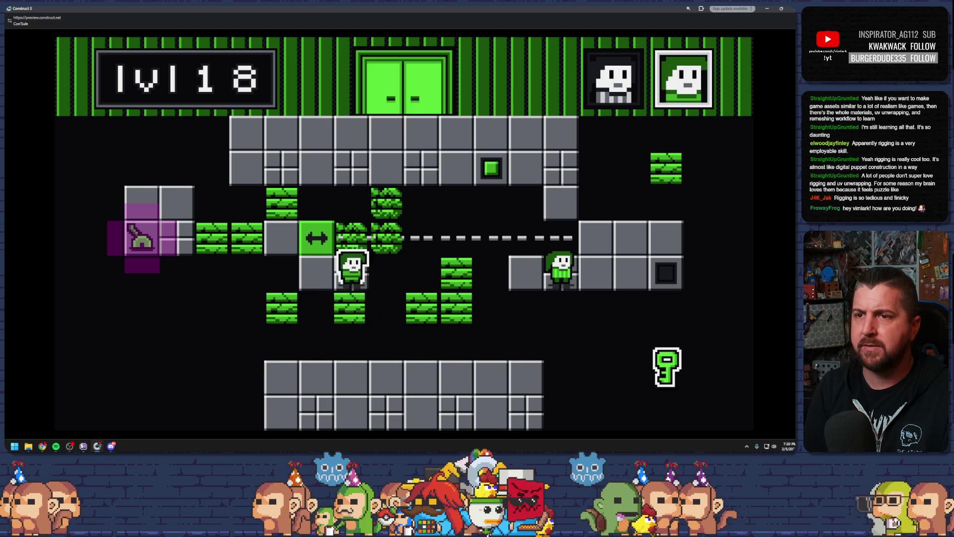
{"action": "key", "text": "Right"}
{"action": "key", "text": "Up"}
{"action": "key", "text": "Up"}
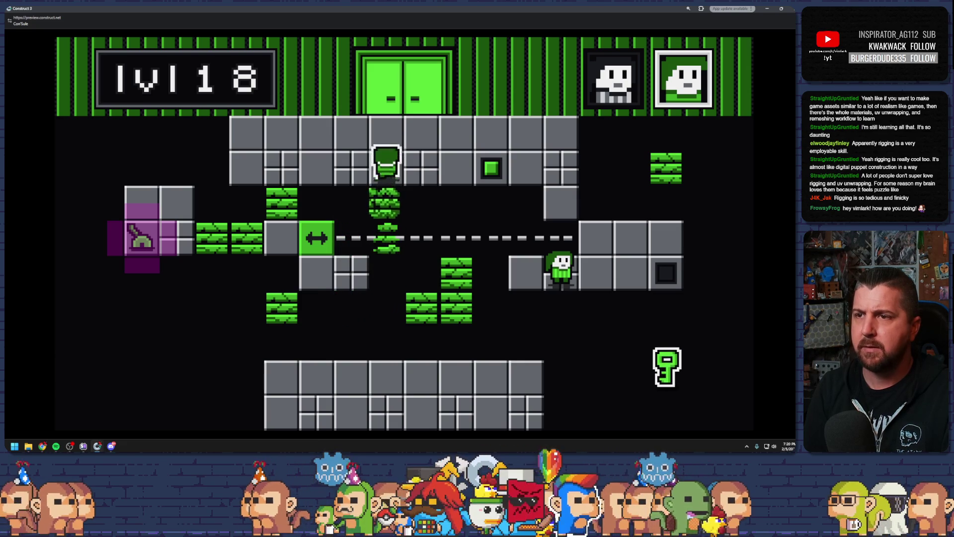
{"action": "key", "text": "Left"}
{"action": "key", "text": "Left"}
{"action": "key", "text": "Left"}
{"action": "key", "text": "Down"}
{"action": "key", "text": "Down"}
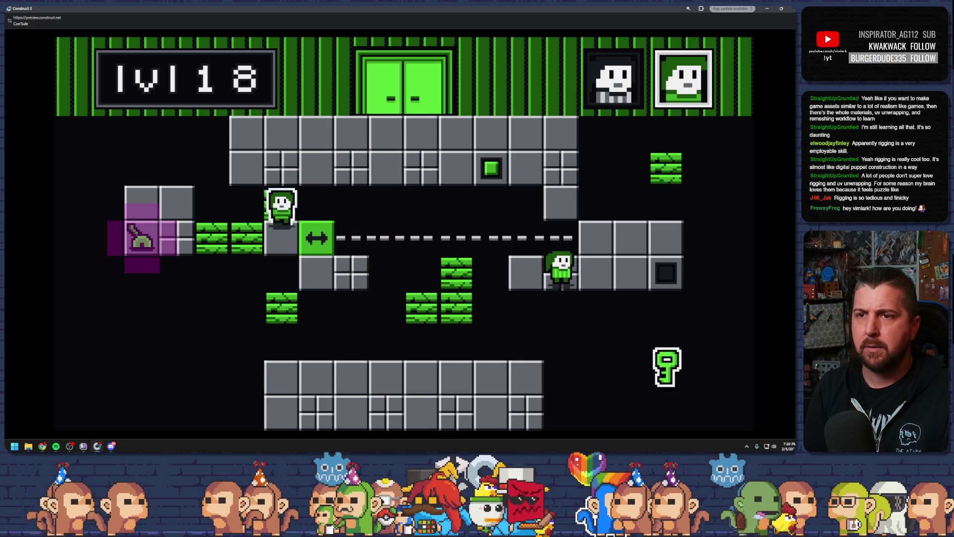
{"action": "key", "text": "Left"}
{"action": "key", "text": "Left"}
Step: Switch between characters with Tab to bring both to the top row, then close the preview
{"action": "key", "text": "Left"}
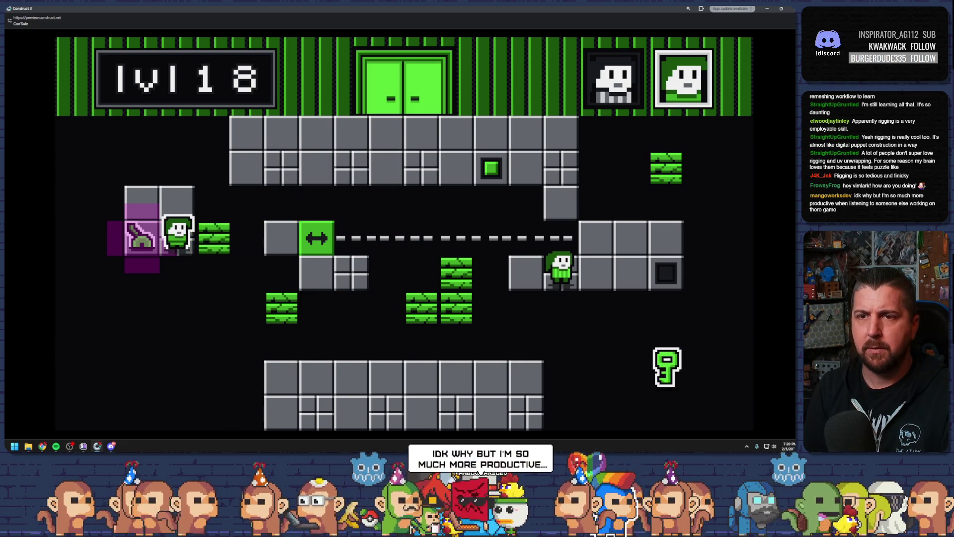
{"action": "key", "text": "Tab"}
{"action": "key", "text": "Up"}
{"action": "key", "text": "Up"}
{"action": "key", "text": "Left"}
{"action": "key", "text": "Left"}
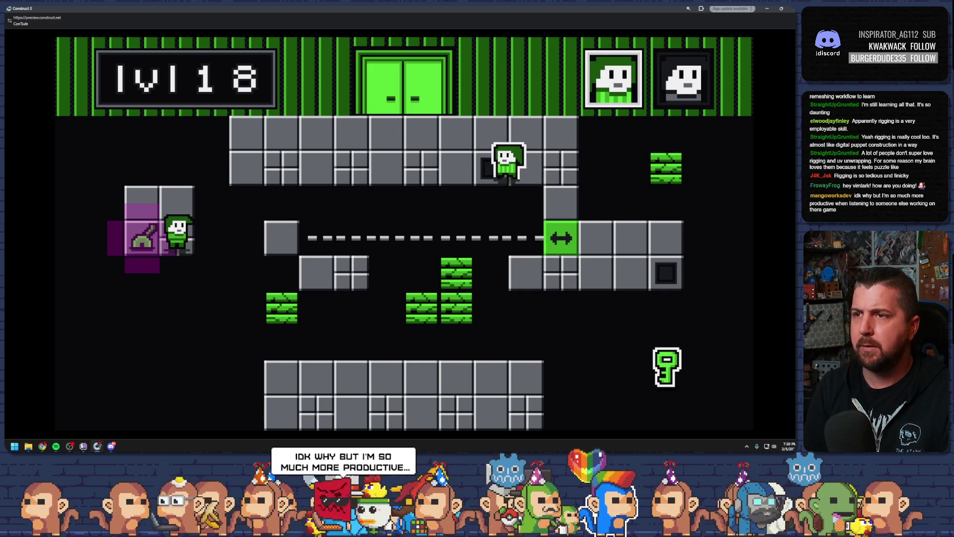
{"action": "key", "text": "Tab"}
{"action": "key", "text": "Right"}
{"action": "key", "text": "Right"}
{"action": "key", "text": "Right"}
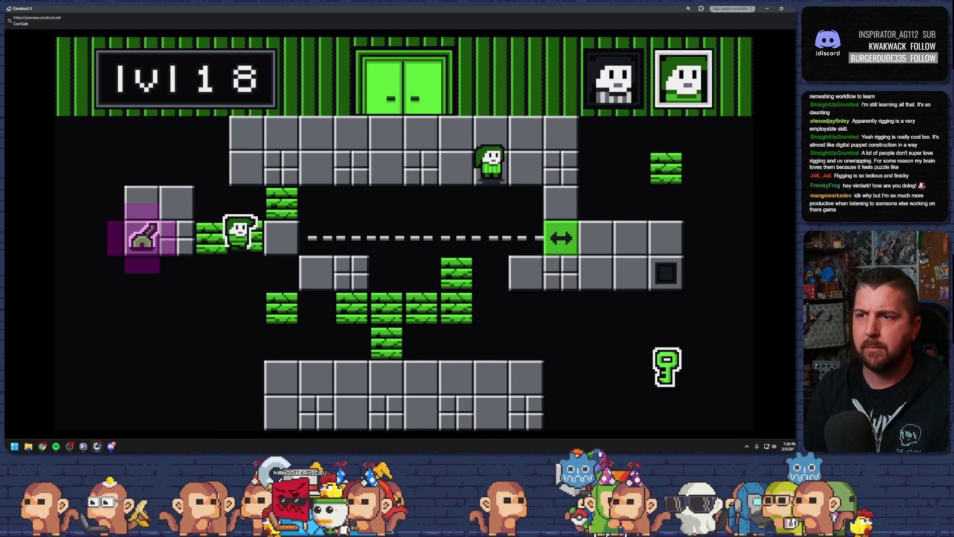
{"action": "key", "text": "Up"}
{"action": "key", "text": "Up"}
{"action": "key", "text": "Right"}
{"action": "key", "text": "Right"}
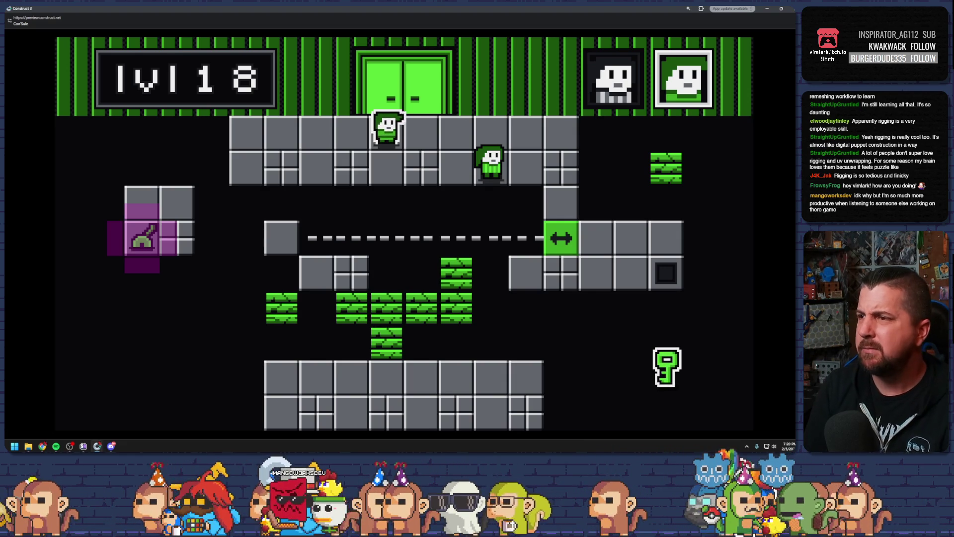
{"action": "left_click", "coordinate": [781, 9]}
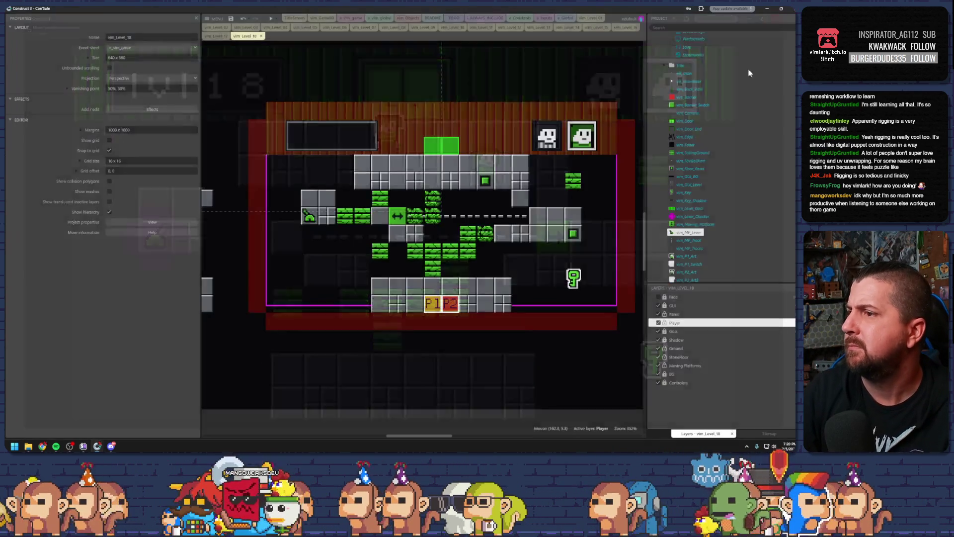
Step: Delete the lone green falling tile at the top right
{"action": "left_click", "coordinate": [588, 214]}
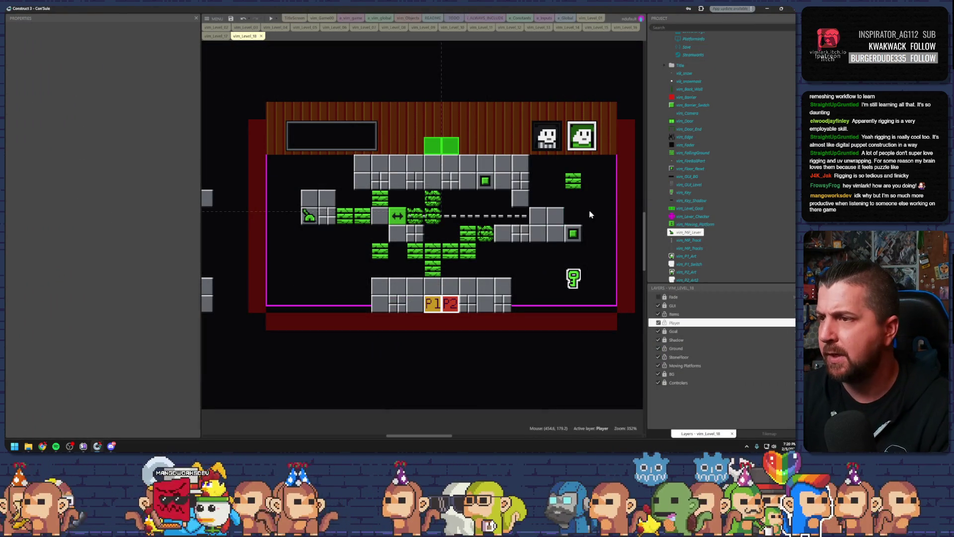
{"action": "left_click", "coordinate": [576, 179]}
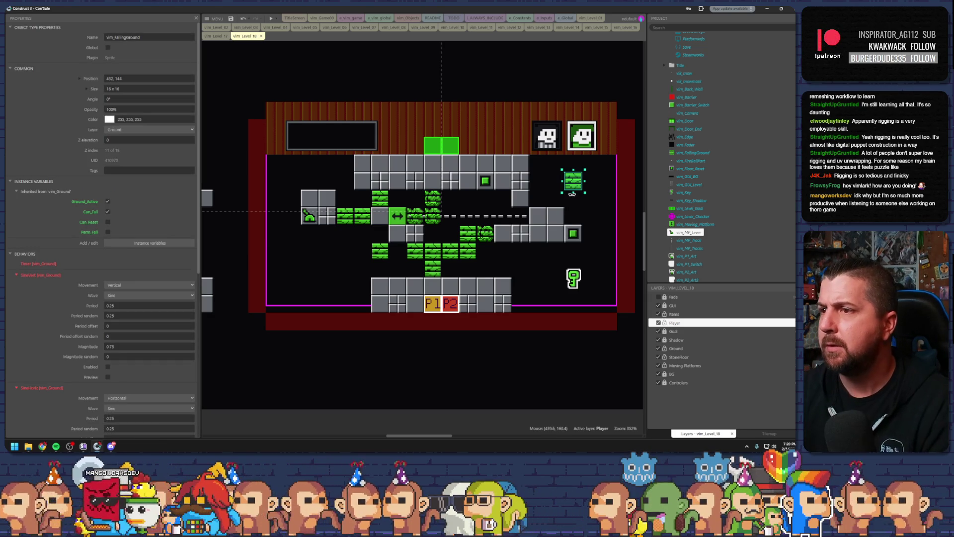
{"action": "key", "text": "Delete"}
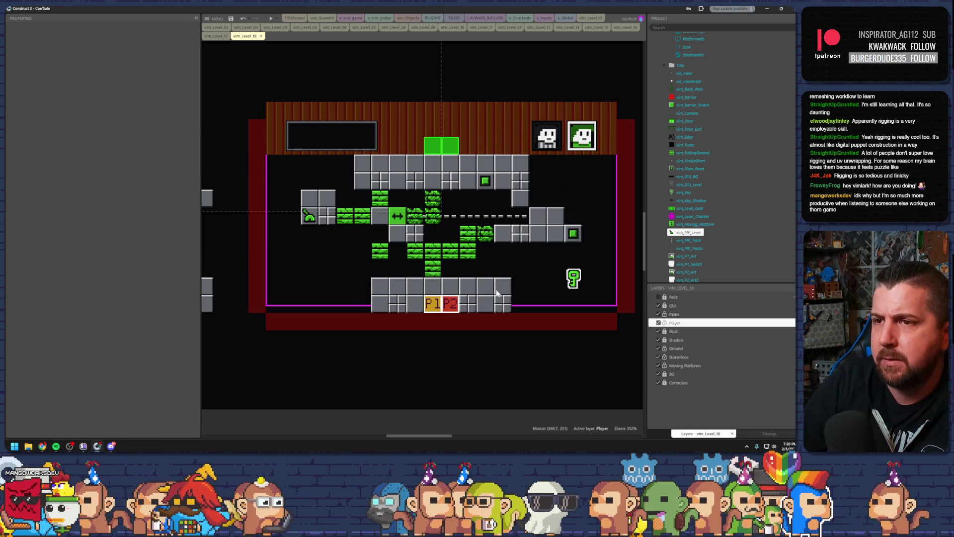
Step: Paste copies of the falling tile beside the arrow block one row lower and to each side
{"action": "left_click", "coordinate": [350, 223]}
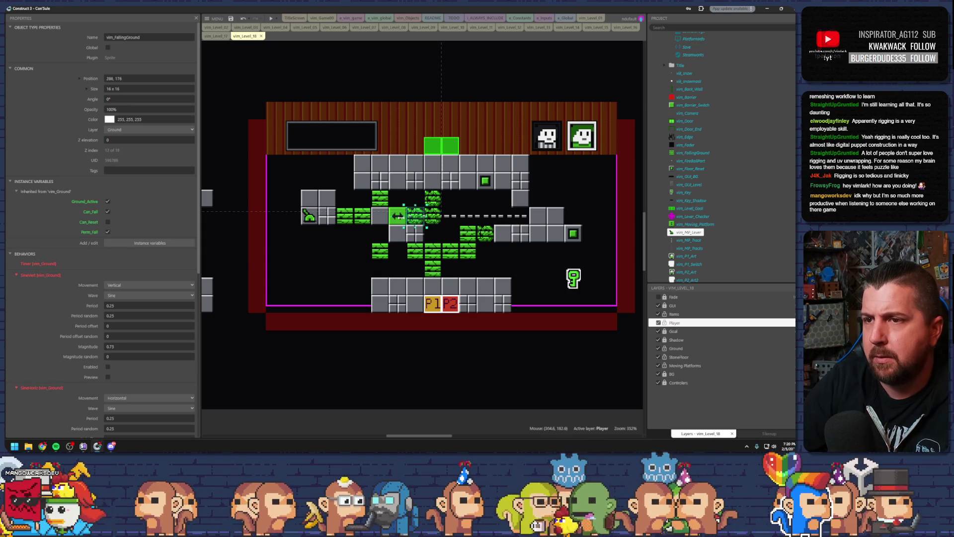
{"action": "key", "text": "ctrl+v"}
{"action": "key", "text": "ctrl+v"}
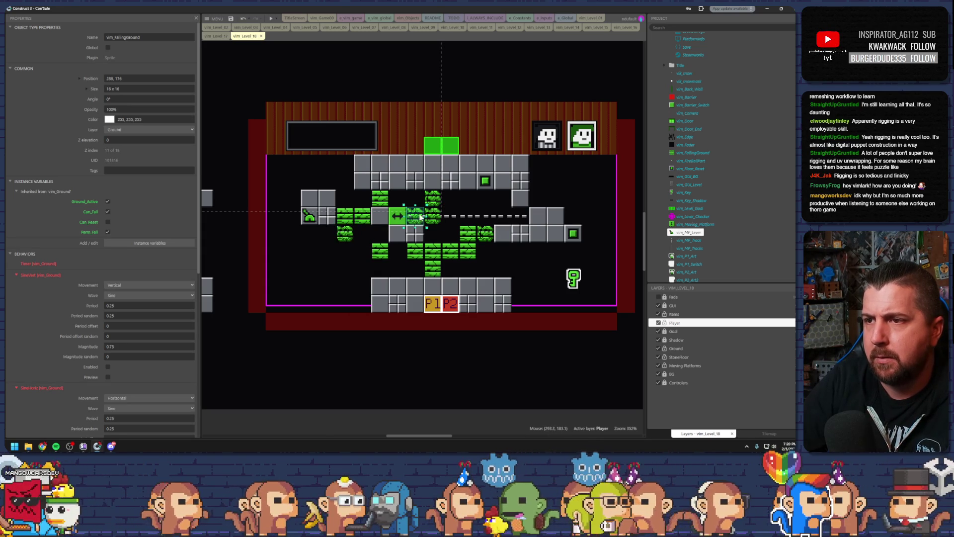
{"action": "left_click", "coordinate": [347, 254]}
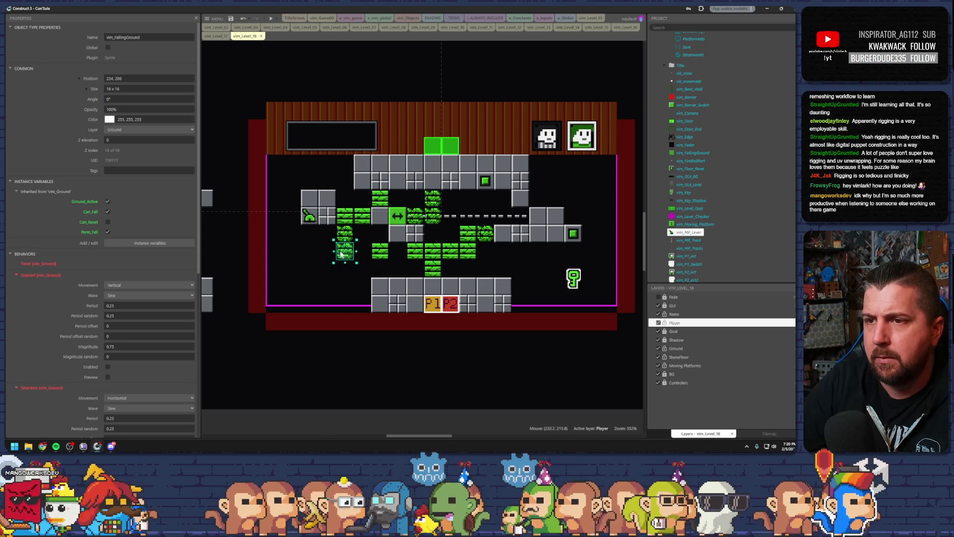
{"action": "key", "text": "ctrl+v"}
{"action": "left_click", "coordinate": [326, 252]}
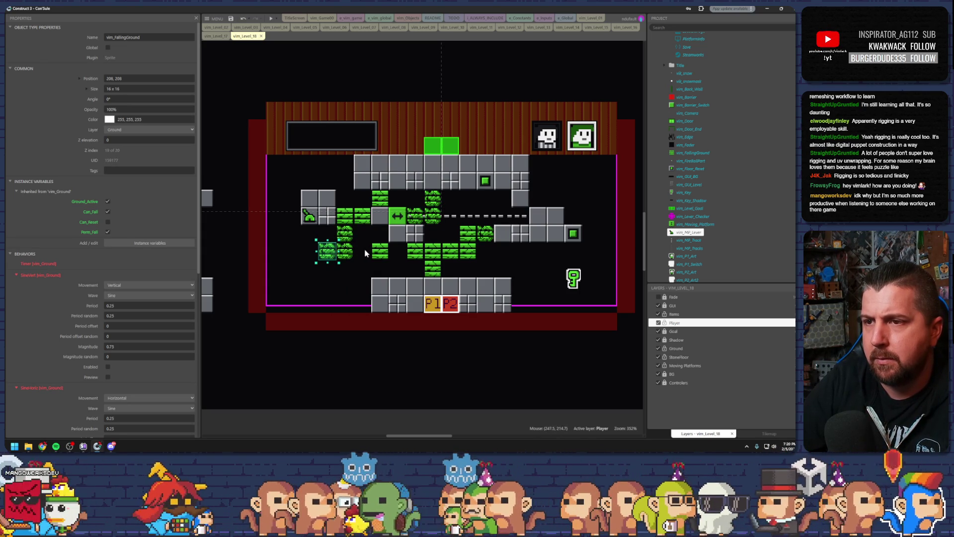
{"action": "key", "text": "ctrl+v"}
{"action": "left_click", "coordinate": [359, 253]}
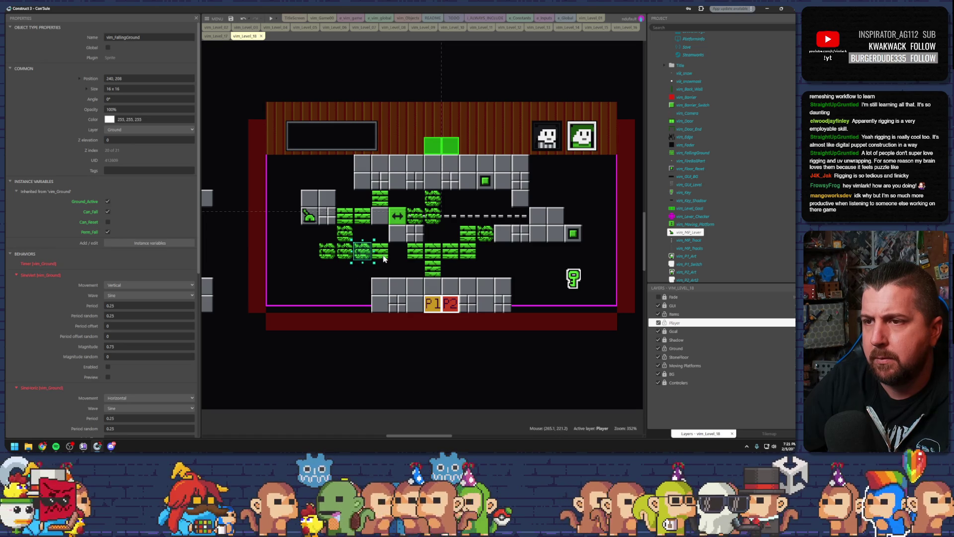
Step: Delete an extra falling tile and move the tile at 256,208 to 192,192
{"action": "left_click", "coordinate": [337, 252]}
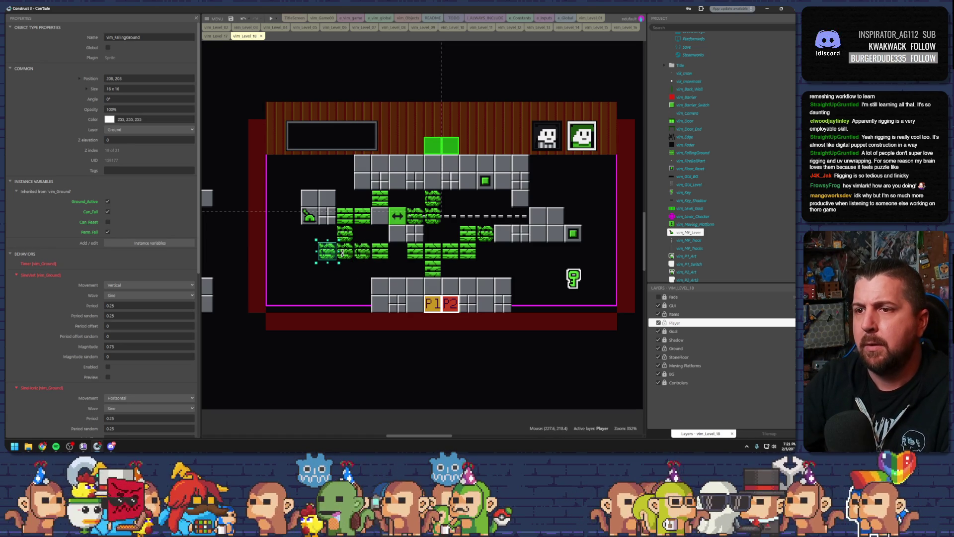
{"action": "left_click", "coordinate": [348, 254]}
{"action": "key", "text": "Delete"}
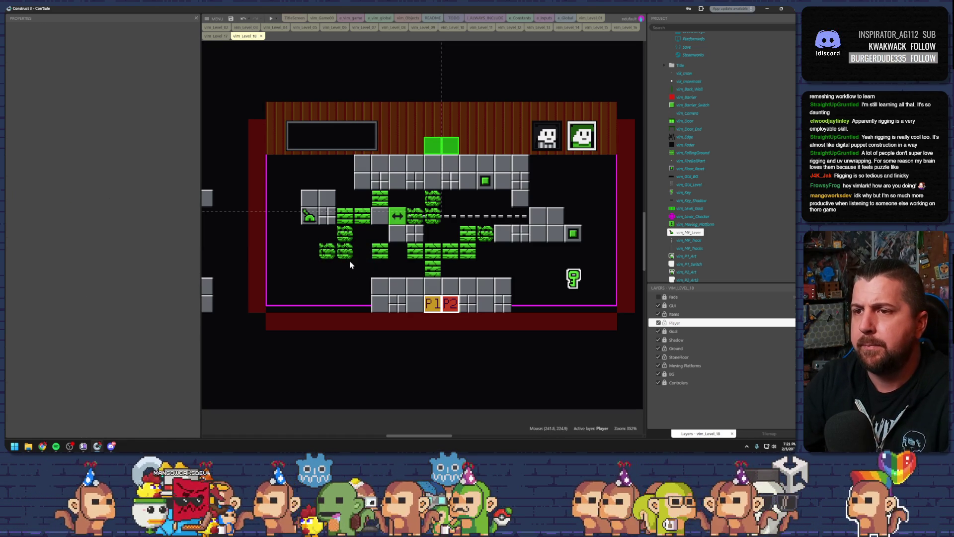
{"action": "left_click", "coordinate": [328, 251]}
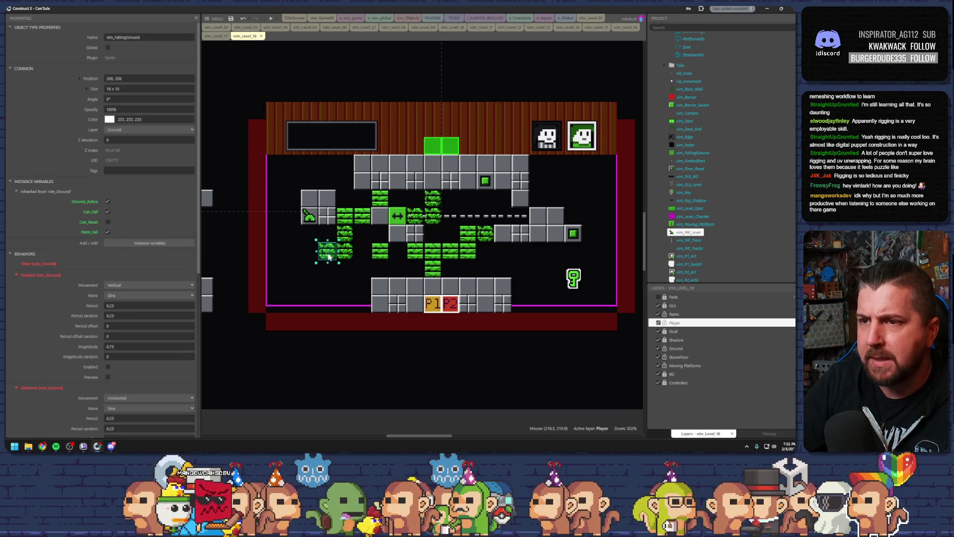
{"action": "left_click", "coordinate": [384, 252]}
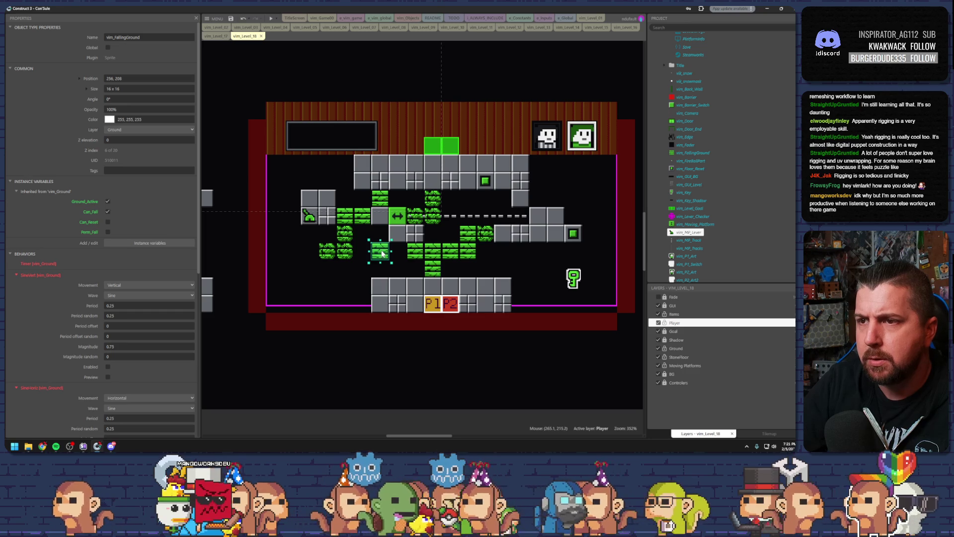
{"action": "mouse_move", "coordinate": [382, 253]}
{"action": "left_mouse_down"}
{"action": "mouse_move", "coordinate": [295, 235]}
{"action": "mouse_move", "coordinate": [295, 217]}
{"action": "mouse_move", "coordinate": [336, 239]}
{"action": "left_mouse_up"}
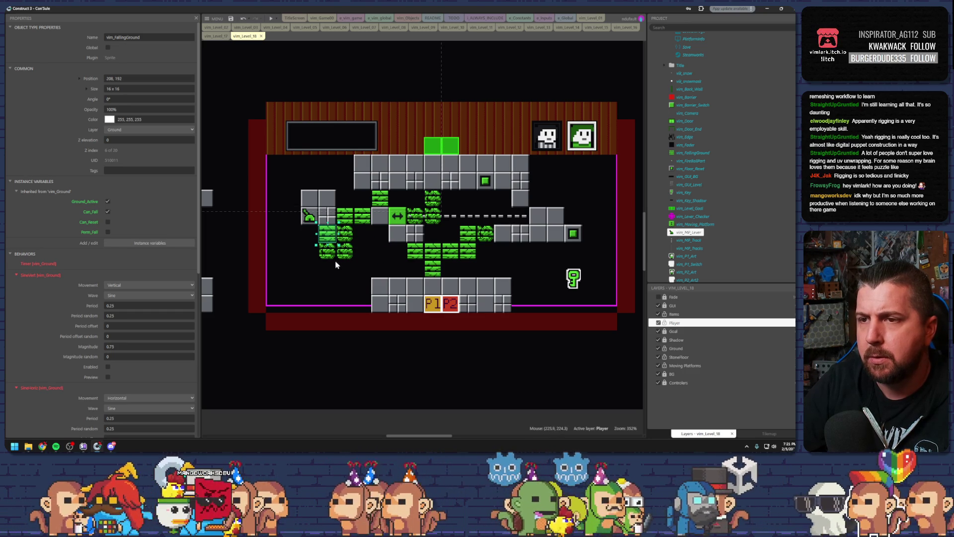
Step: Move the grey floor block under the green column, the key beside it, and copy the reset block
{"action": "scroll", "coordinate": [317, 257], "scroll_direction": "left", "scroll_amount": 3}
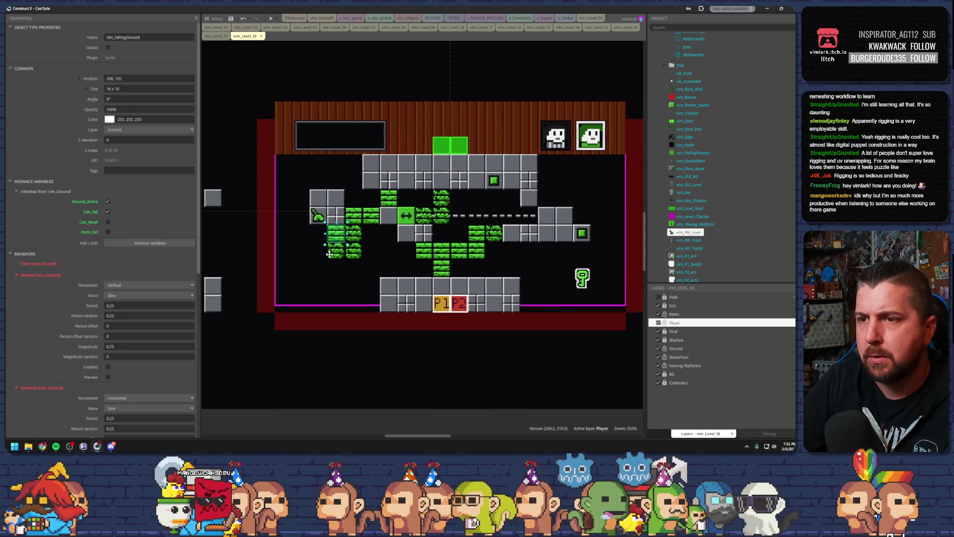
{"action": "left_click", "coordinate": [268, 201]}
{"action": "left_click_drag", "start_coordinate": [278, 199], "coordinate": [379, 267]}
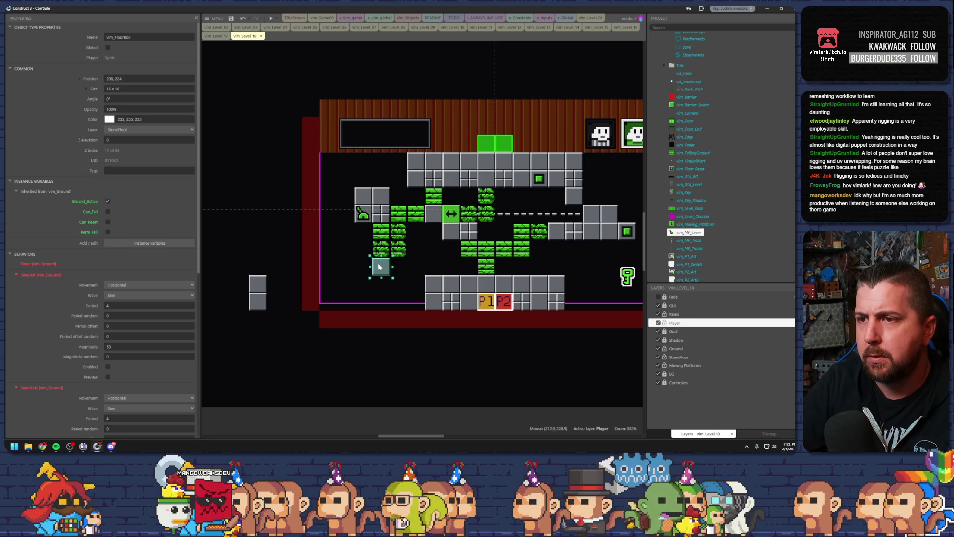
{"action": "left_click_drag", "start_coordinate": [628, 275], "coordinate": [382, 256]}
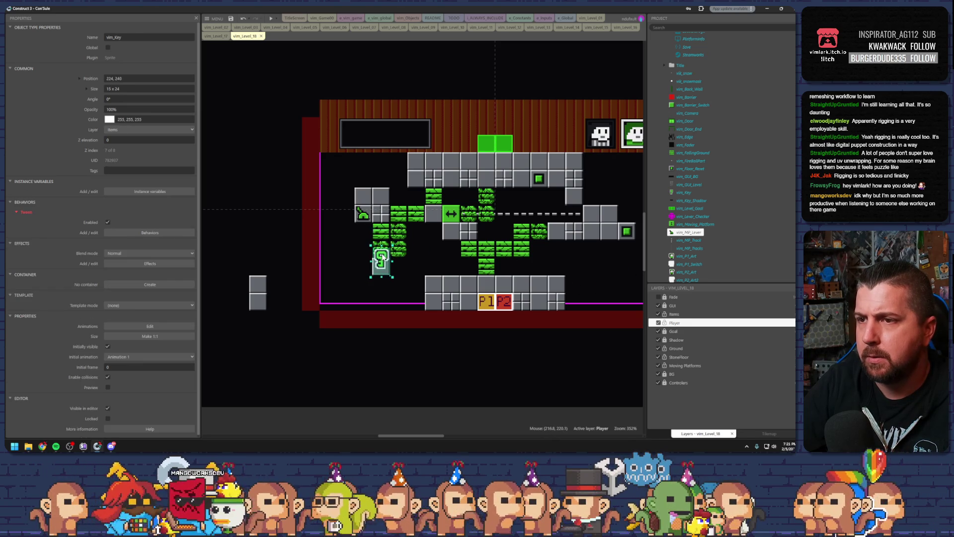
{"action": "left_click", "coordinate": [431, 269]}
{"action": "scroll", "coordinate": [402, 263], "scroll_direction": "right", "scroll_amount": 3}
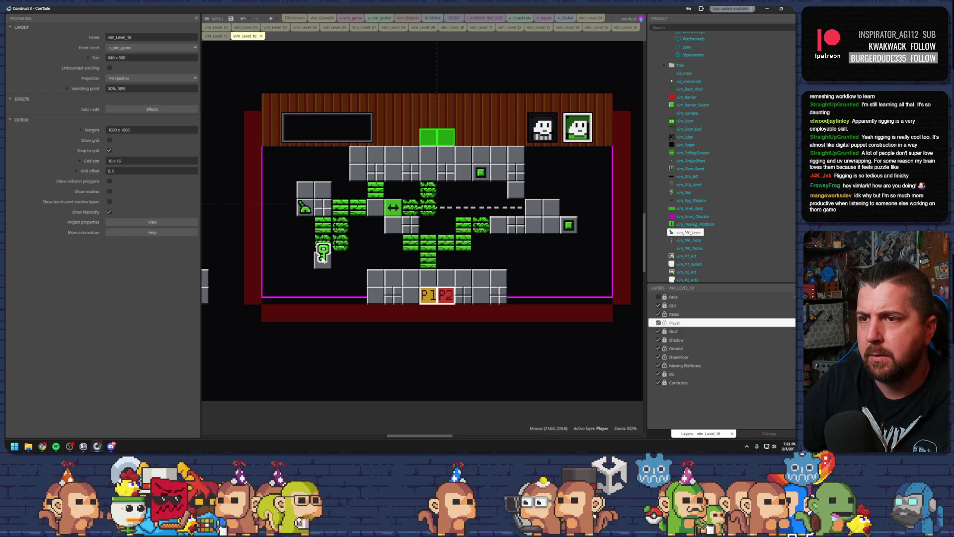
{"action": "left_click", "coordinate": [482, 173]}
{"action": "left_click_drag", "start_coordinate": [480, 173], "coordinate": [547, 208]}
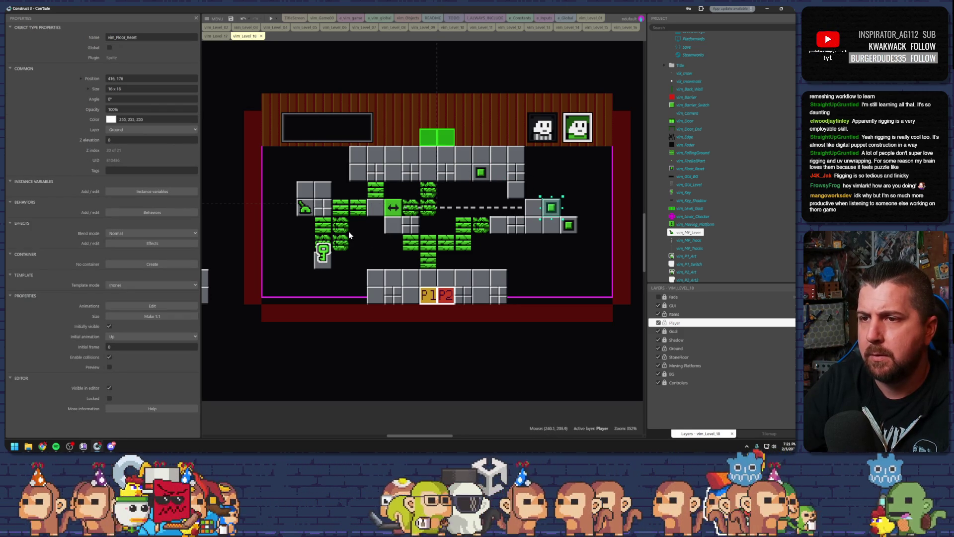
Step: Remove the falling tile at 224,208 beside the key, then save and preview
{"action": "left_click", "coordinate": [326, 241]}
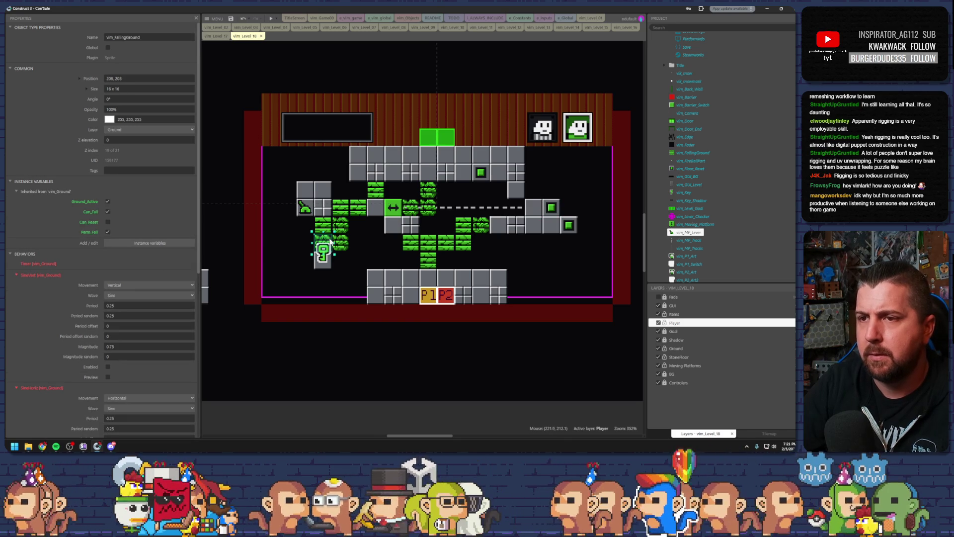
{"action": "key", "text": "Delete"}
{"action": "left_click", "coordinate": [322, 227]}
{"action": "key", "text": "ctrl+z"}
{"action": "left_click", "coordinate": [351, 219]}
{"action": "left_click", "coordinate": [346, 212]}
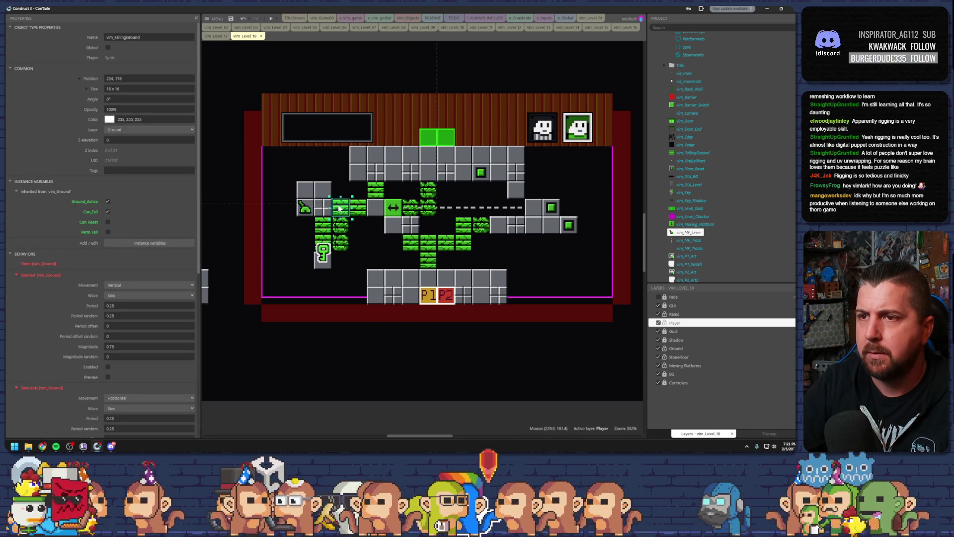
{"action": "left_click", "coordinate": [341, 239]}
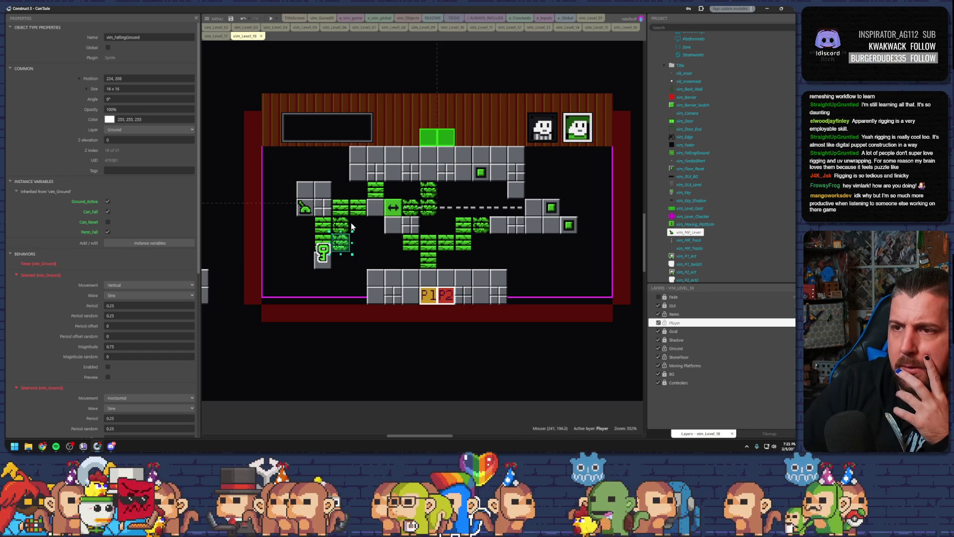
{"action": "key", "text": "Delete"}
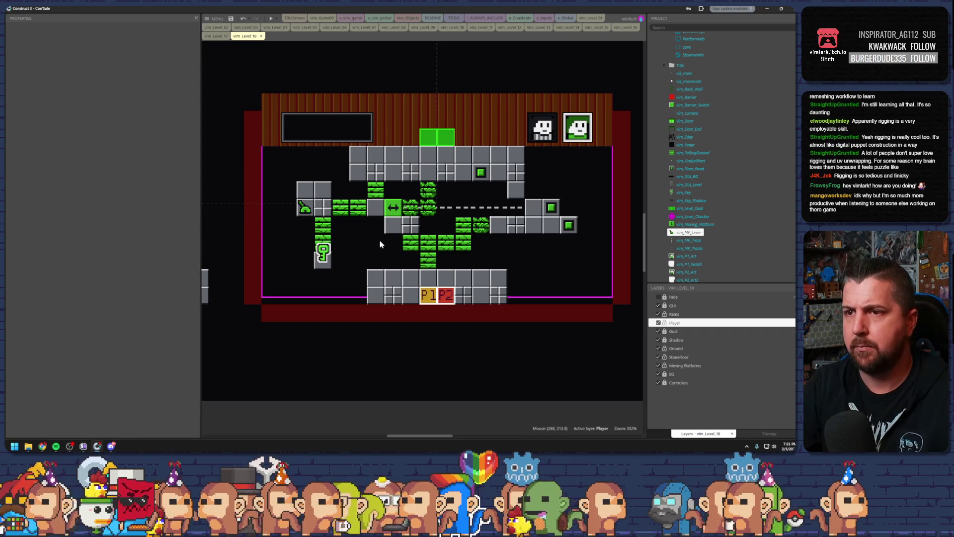
{"action": "left_click", "coordinate": [231, 19]}
{"action": "key", "text": "F5"}
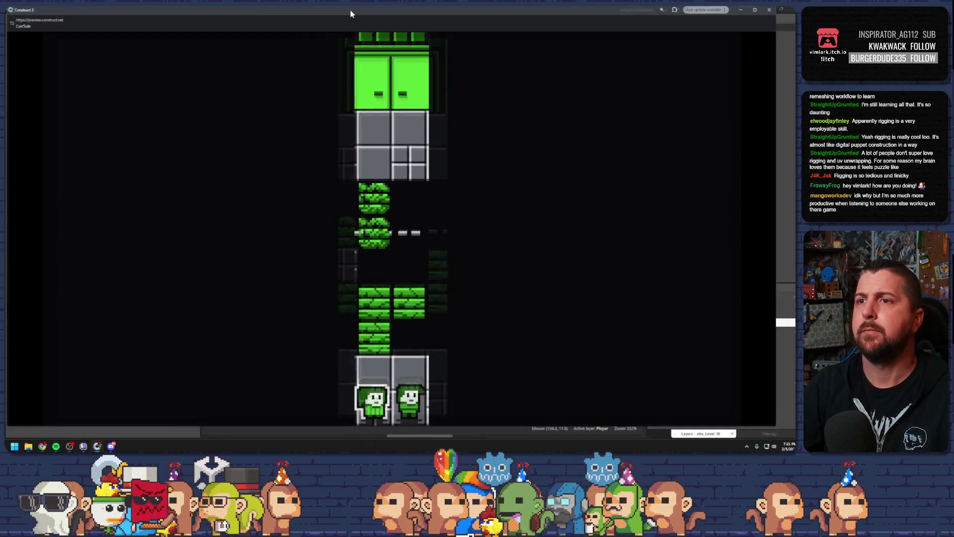
{"action": "key", "text": "Up"}
{"action": "key", "text": "Right"}
{"action": "key", "text": "Up"}
{"action": "key", "text": "Right"}
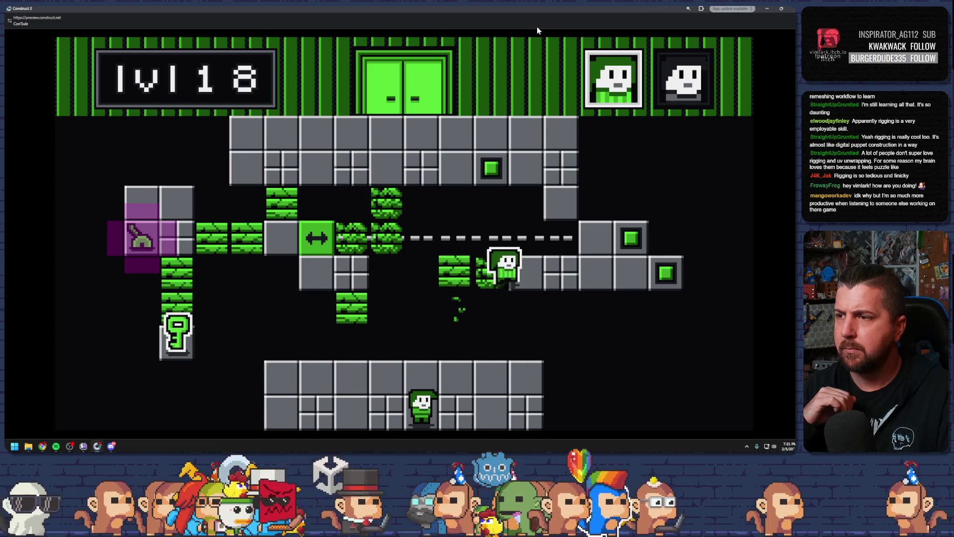
{"action": "key", "text": "Right"}
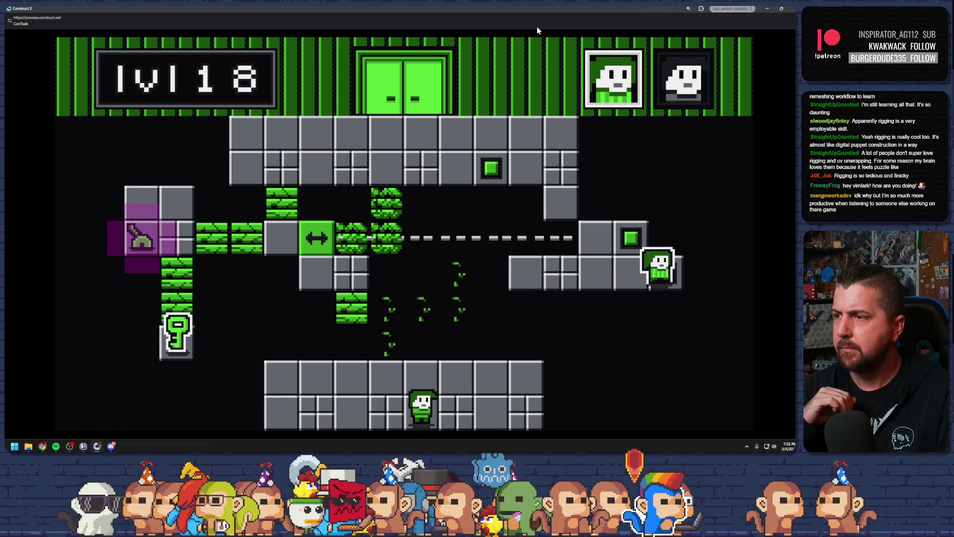
{"action": "key", "text": "Left"}
{"action": "key", "text": "space"}
{"action": "key", "text": "Left"}
{"action": "key", "text": "Up"}
{"action": "key", "text": "Left"}
{"action": "key", "text": "Up"}
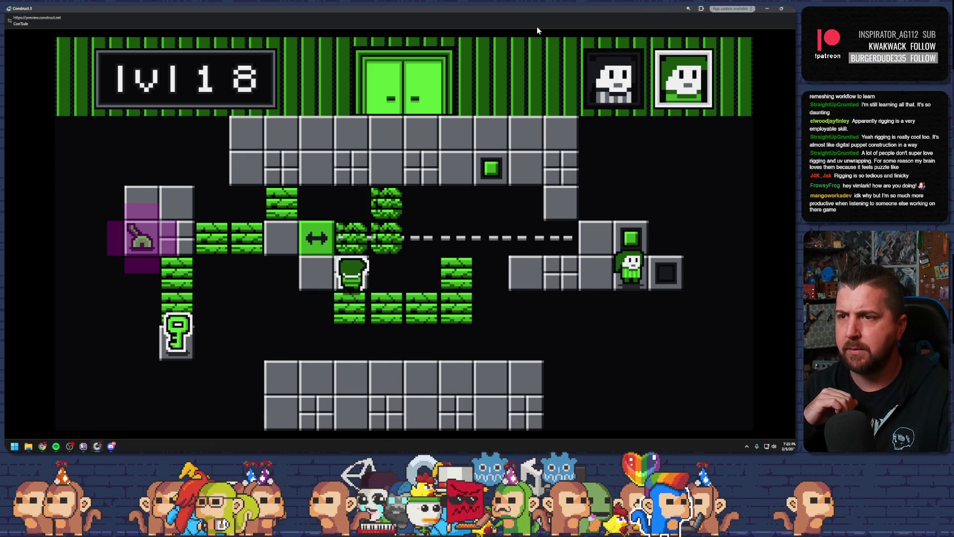
{"action": "key", "text": "Up"}
{"action": "key", "text": "Right"}
{"action": "key", "text": "Up"}
{"action": "key", "text": "Left"}
{"action": "key", "text": "Down"}
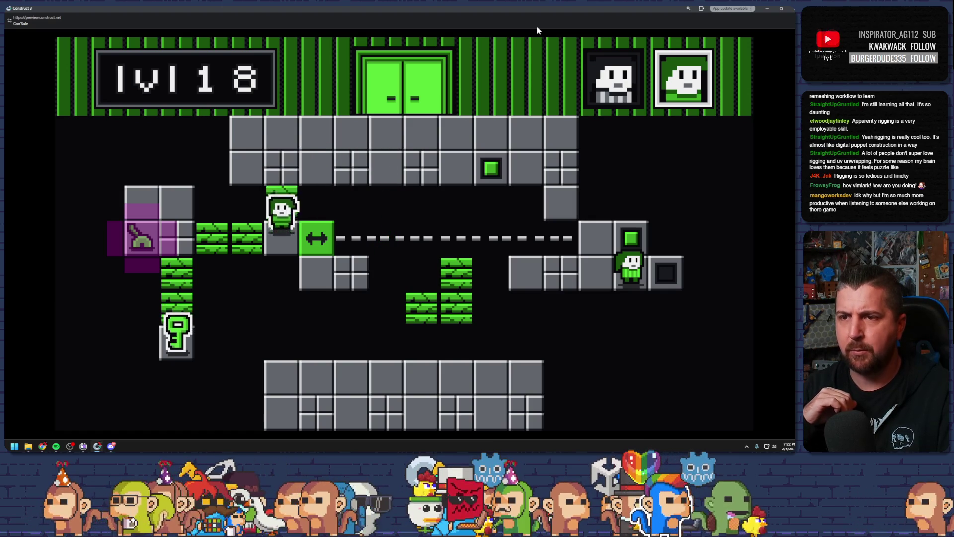
{"action": "key", "text": "Down"}
{"action": "key", "text": "Left"}
{"action": "key", "text": "Down"}
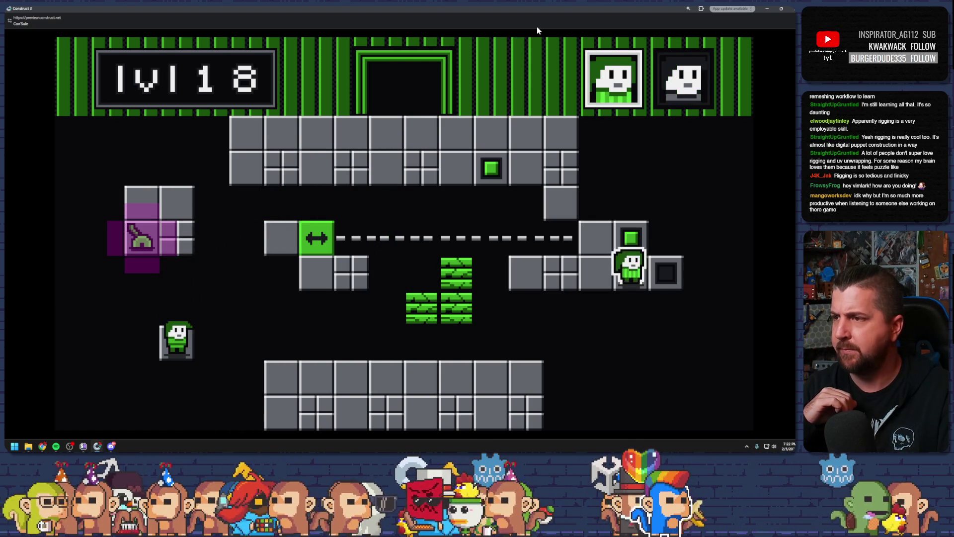
{"action": "key", "text": "z"}
{"action": "key", "text": "z"}
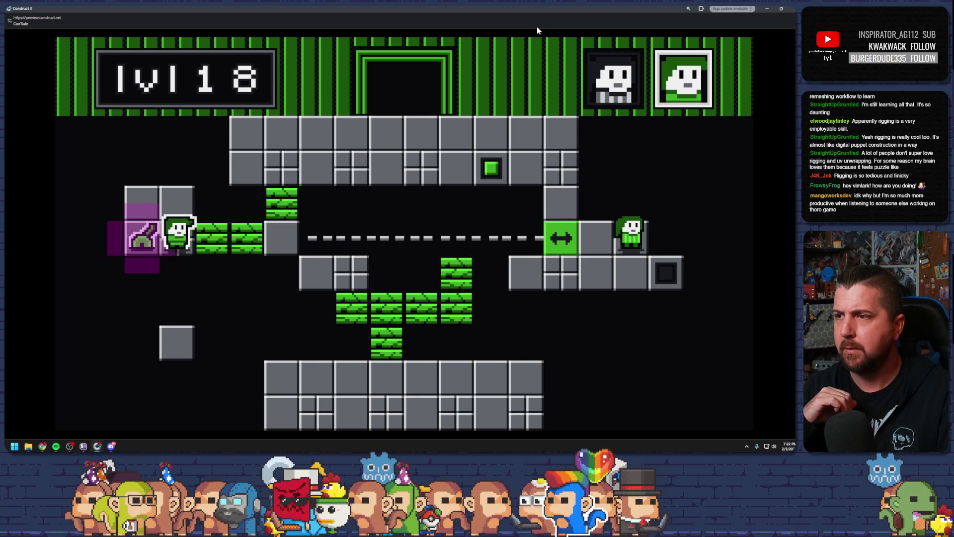
{"action": "key", "text": "z"}
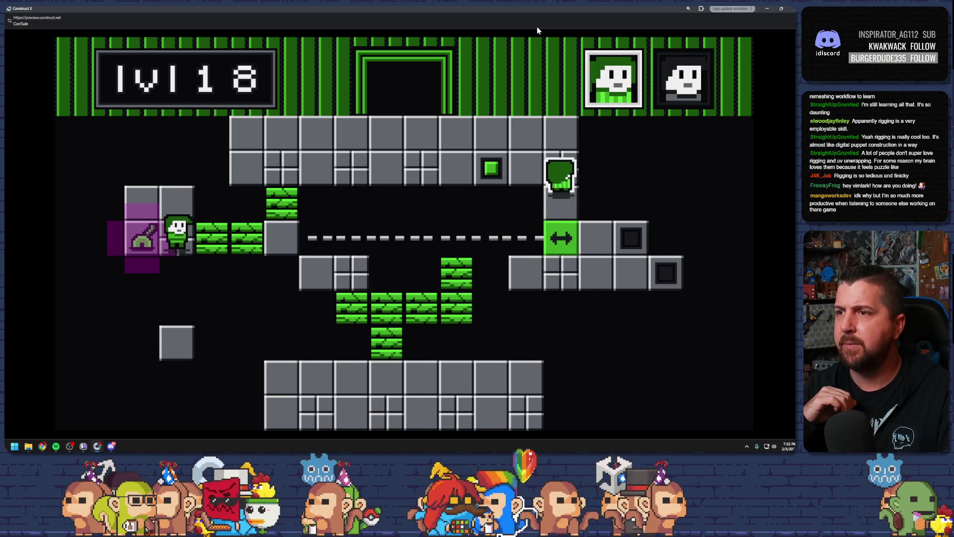
{"action": "key", "text": "z"}
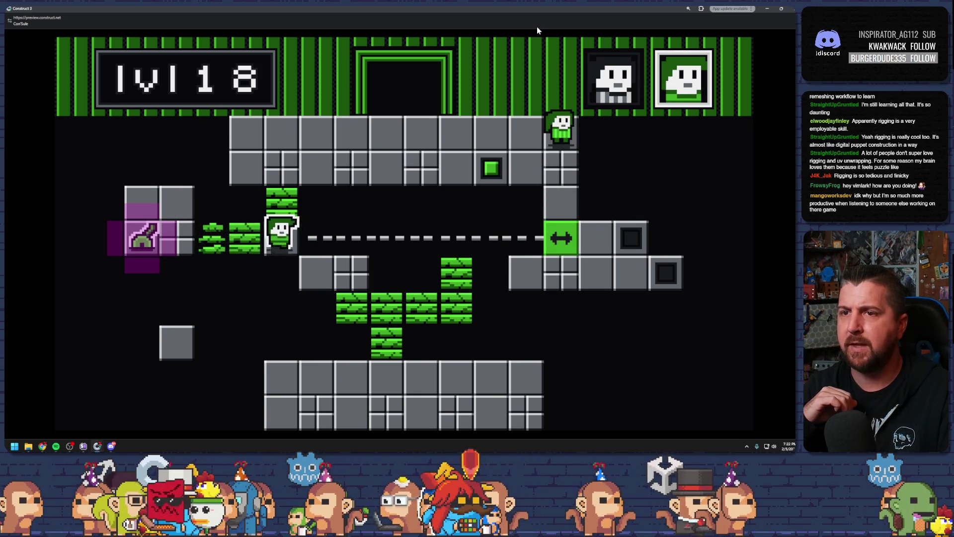
{"action": "key", "text": "z"}
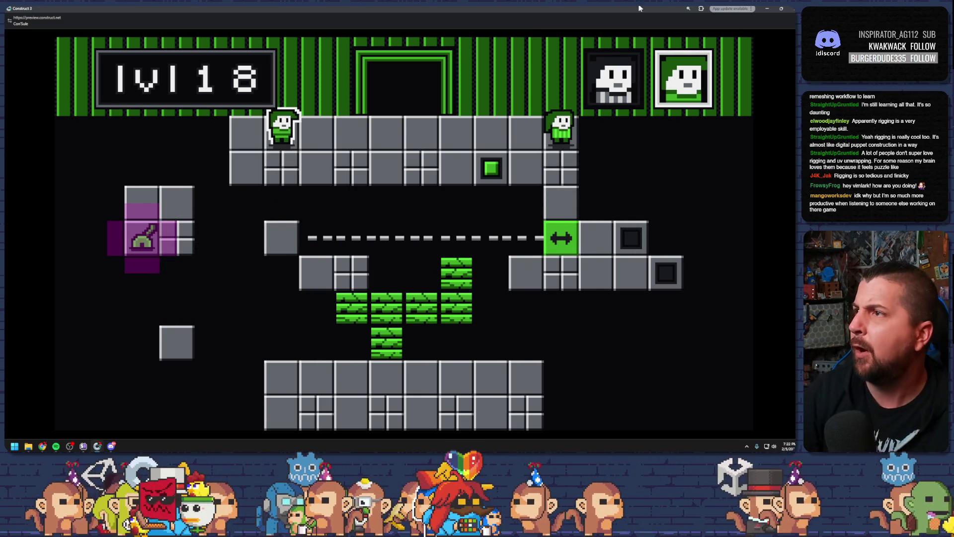
{"action": "left_click", "coordinate": [781, 8]}
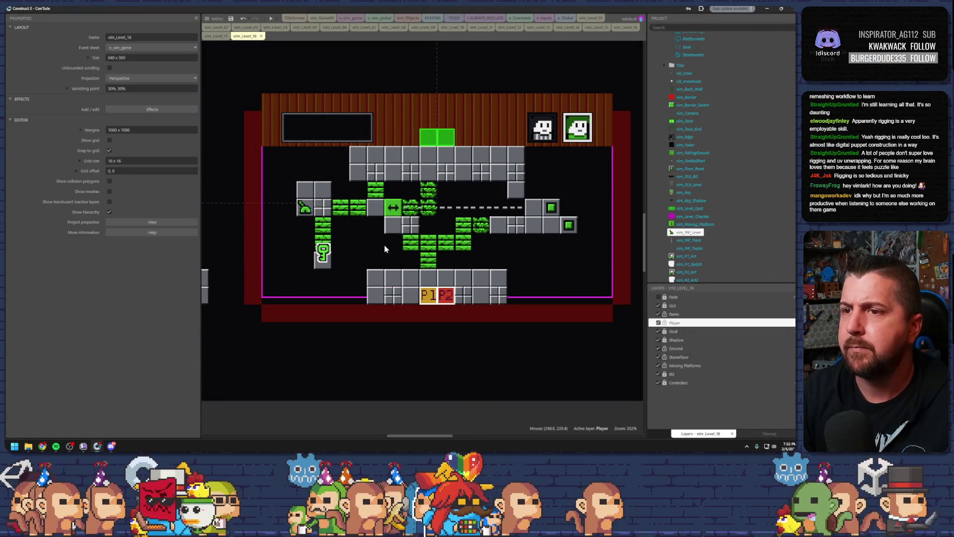
Step: Duplicate the green falling vine tile several times across the Level 18 layout
{"action": "left_click", "coordinate": [322, 231]}
{"action": "mouse_move", "coordinate": [322, 232]}
{"action": "left_mouse_down"}
{"action": "mouse_move", "coordinate": [345, 231]}
{"action": "mouse_move", "coordinate": [356, 245]}
{"action": "mouse_move", "coordinate": [332, 253]}
{"action": "mouse_move", "coordinate": [341, 261]}
{"action": "mouse_move", "coordinate": [376, 244]}
{"action": "left_mouse_up"}
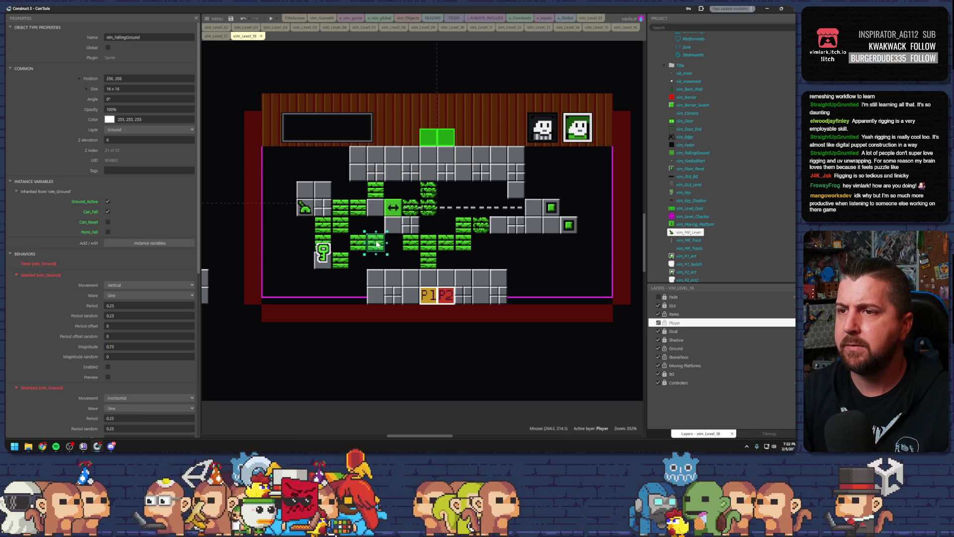
{"action": "mouse_move", "coordinate": [376, 244]}
{"action": "left_mouse_down"}
{"action": "mouse_move", "coordinate": [341, 154]}
{"action": "mouse_move", "coordinate": [341, 171]}
{"action": "mouse_move", "coordinate": [443, 204]}
{"action": "mouse_move", "coordinate": [467, 194]}
{"action": "mouse_move", "coordinate": [478, 244]}
{"action": "mouse_move", "coordinate": [461, 262]}
{"action": "mouse_move", "coordinate": [477, 265]}
{"action": "mouse_move", "coordinate": [393, 260]}
{"action": "mouse_move", "coordinate": [536, 243]}
{"action": "mouse_move", "coordinate": [549, 258]}
{"action": "mouse_move", "coordinate": [552, 245]}
{"action": "left_mouse_up"}
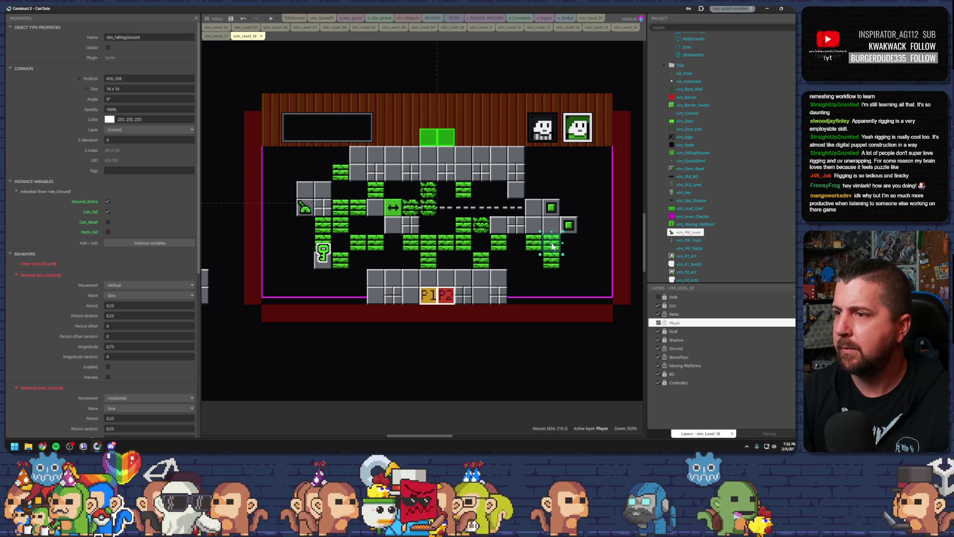
{"action": "left_click", "coordinate": [560, 268]}
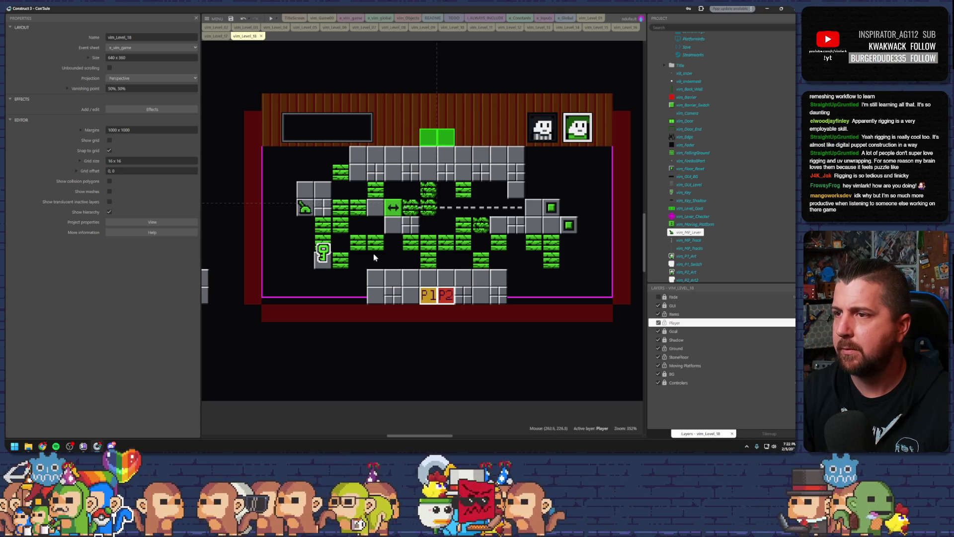
Step: Copy the key onto the right platform and save the project
{"action": "left_click", "coordinate": [323, 255]}
{"action": "mouse_move", "coordinate": [323, 254]}
{"action": "left_mouse_down"}
{"action": "mouse_move", "coordinate": [359, 255]}
{"action": "mouse_move", "coordinate": [465, 203]}
{"action": "mouse_move", "coordinate": [516, 200]}
{"action": "left_mouse_up"}
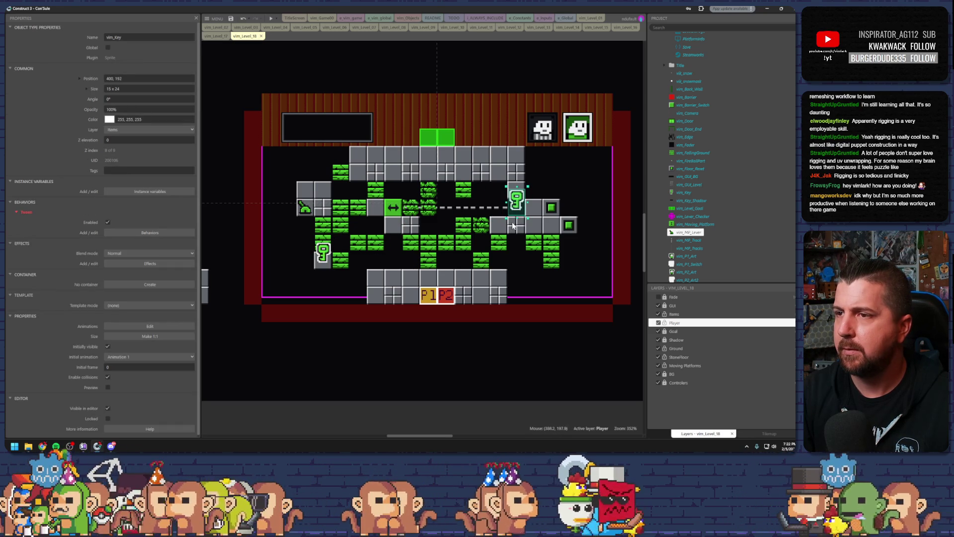
{"action": "key", "text": "ctrl+s"}
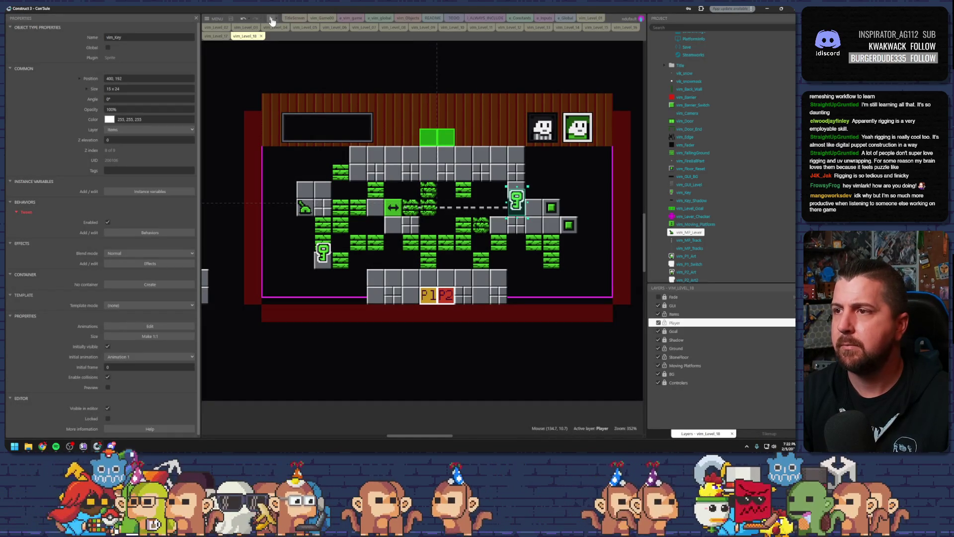
Step: Check a falling green tile, then start a preview of Level 18
{"action": "left_click", "coordinate": [551, 252]}
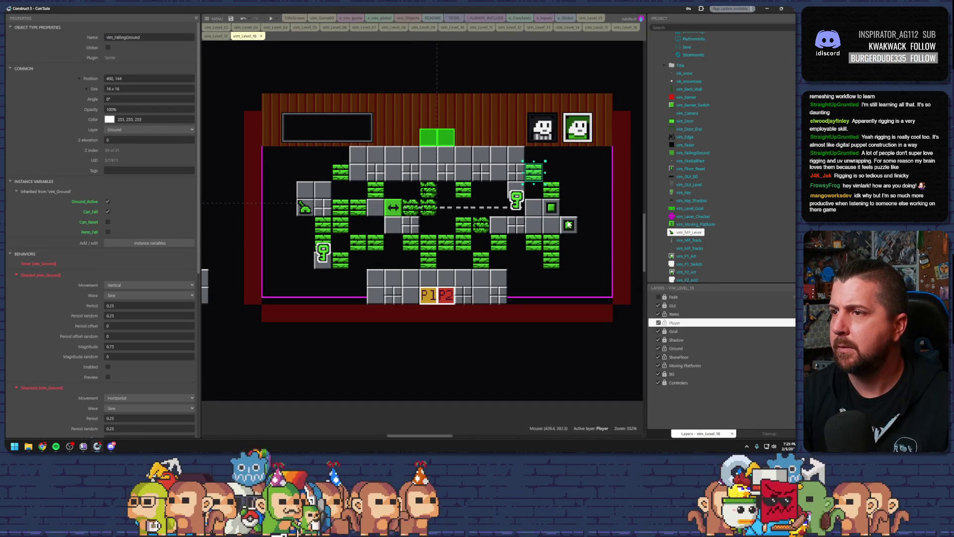
{"action": "left_click", "coordinate": [589, 203]}
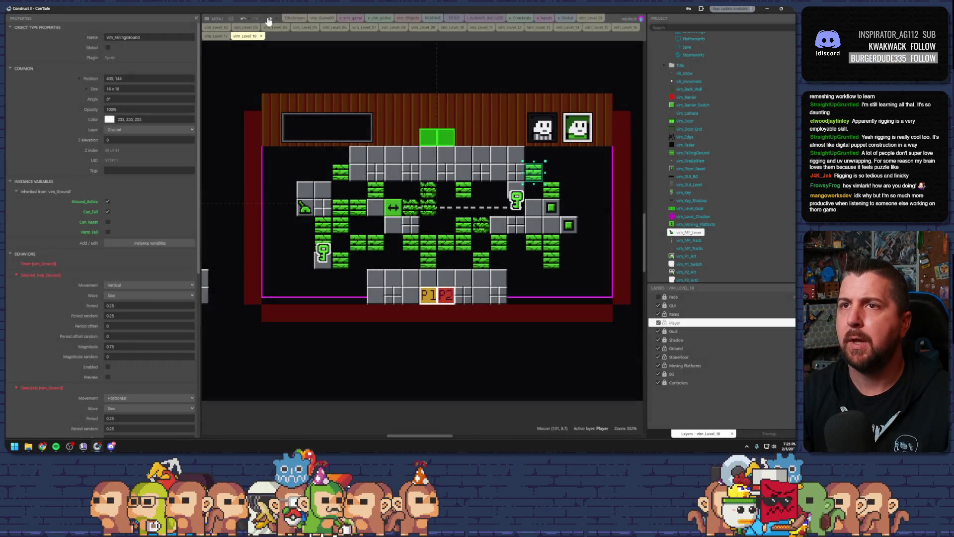
{"action": "left_click", "coordinate": [270, 18]}
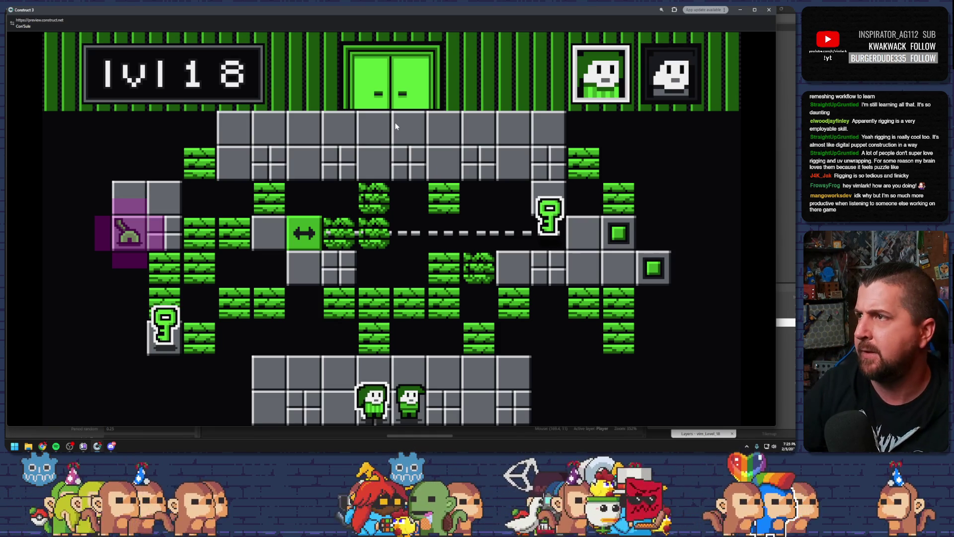
Step: Leave the running Level 18 preview and return to the vim_Level_18 layout editor
{"action": "key", "text": "alt+Tab"}
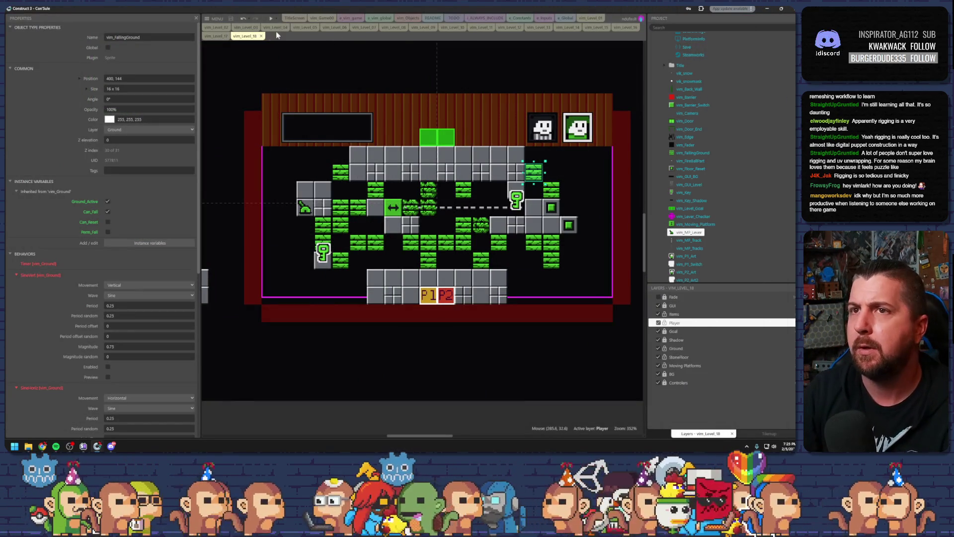
Step: Check the e_vim_global event sheet and vim_Objects layout, then preview vim_Level_18 again
{"action": "left_click", "coordinate": [378, 19]}
{"action": "left_click", "coordinate": [415, 18]}
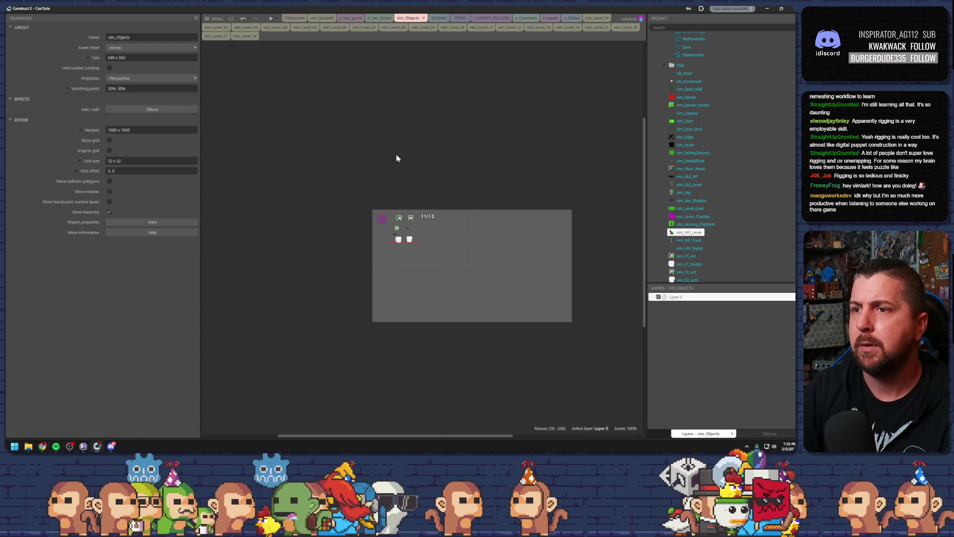
{"action": "left_click", "coordinate": [382, 221]}
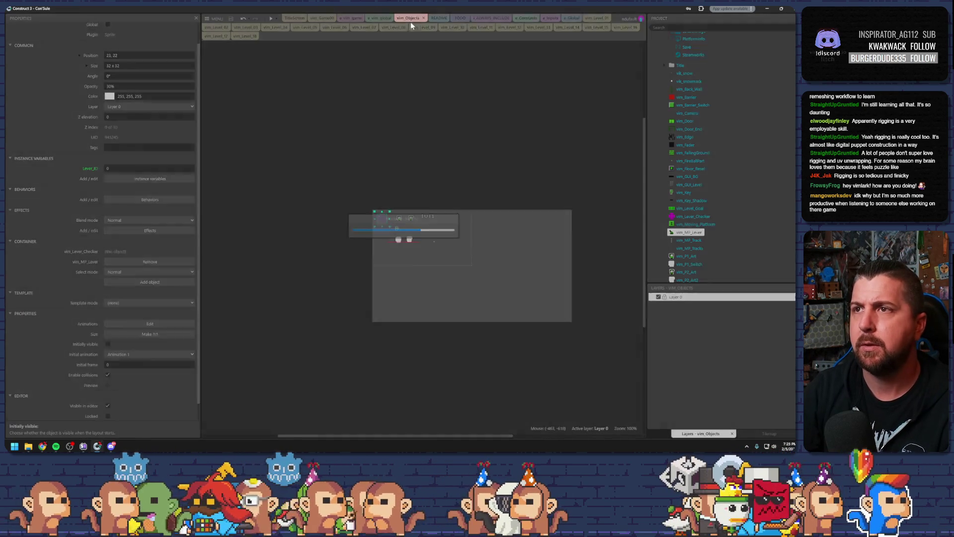
{"action": "left_click", "coordinate": [245, 36]}
{"action": "left_click", "coordinate": [271, 18]}
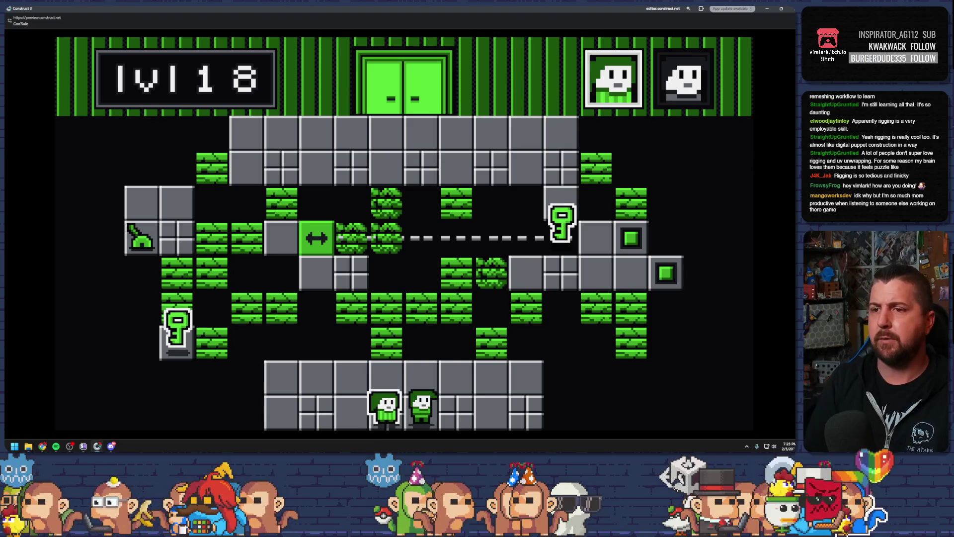
Step: Move the first player up and right in the preview, breaking a block
{"action": "key", "text": "Left"}
{"action": "key", "text": "Right"}
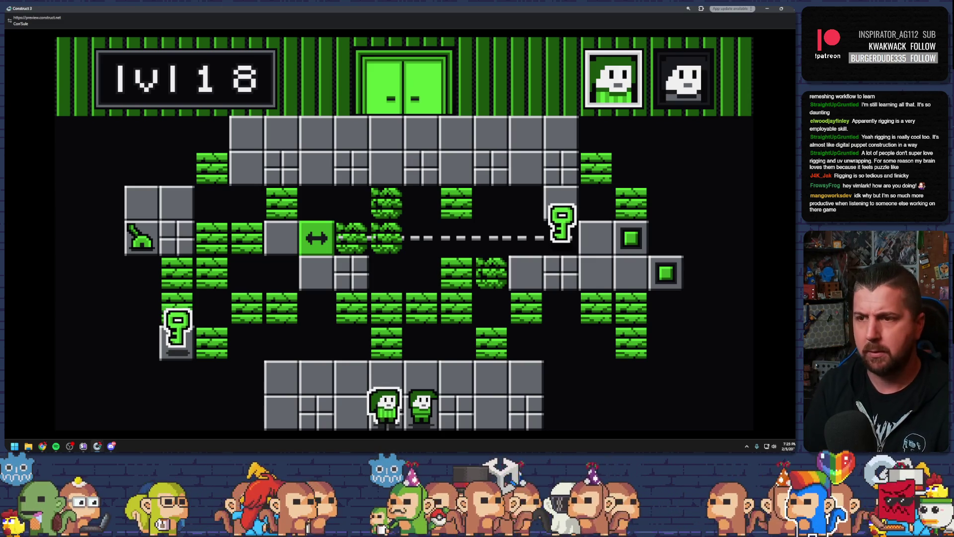
{"action": "key", "text": "Up"}
{"action": "key", "text": "Right"}
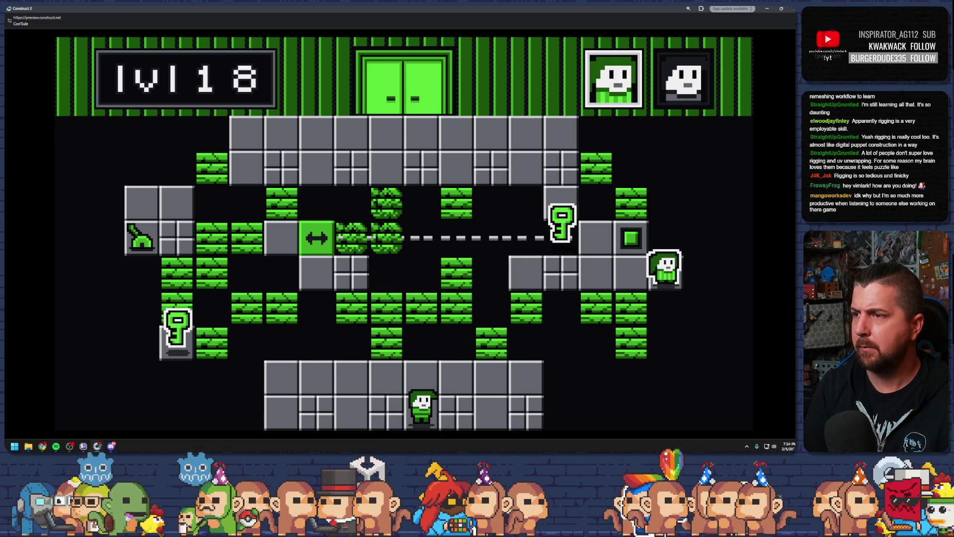
Step: Switch to the bottom character and guide it up, across and down onto the key
{"action": "key", "text": "Left"}
{"action": "key", "text": "space"}
{"action": "key", "text": "Up"}
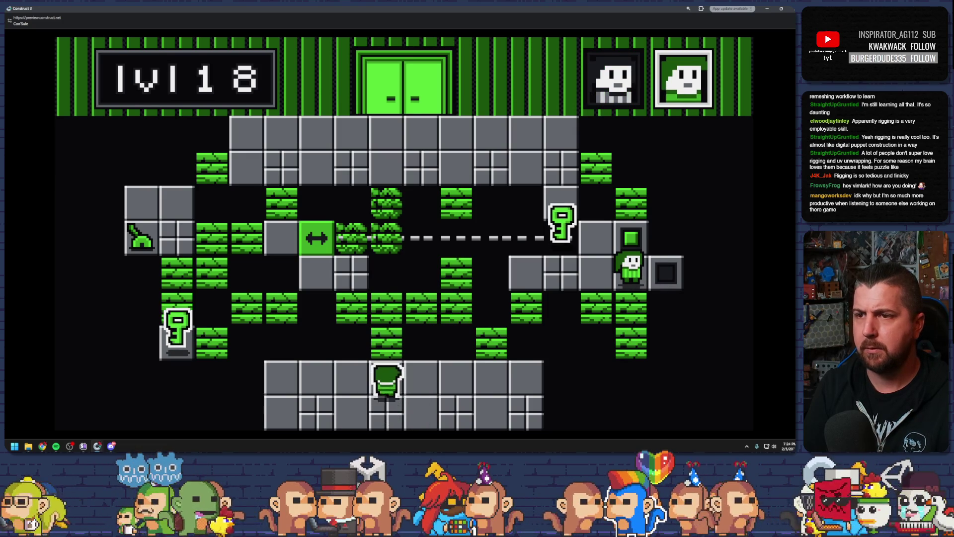
{"action": "key", "text": "Left"}
{"action": "key", "text": "Up"}
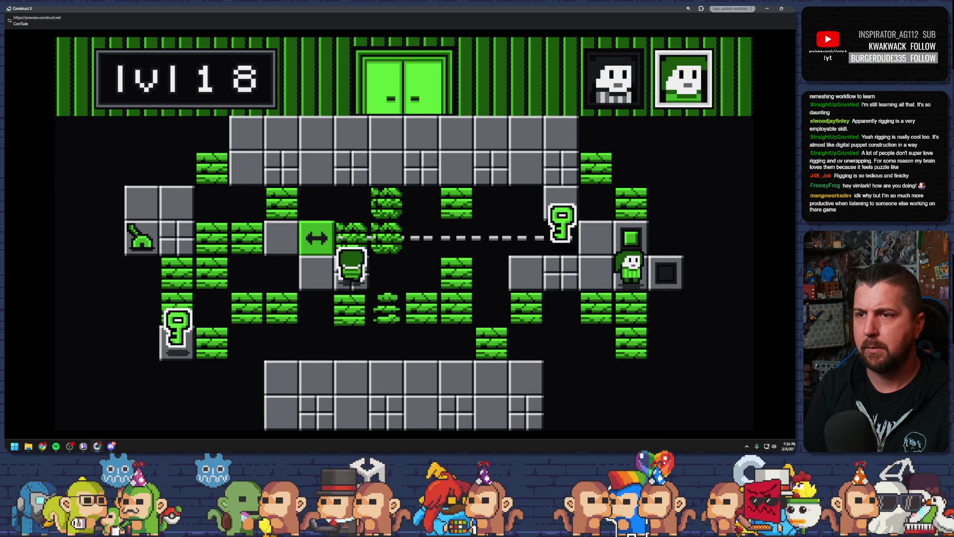
{"action": "key", "text": "Right"}
{"action": "key", "text": "Up"}
{"action": "key", "text": "Left"}
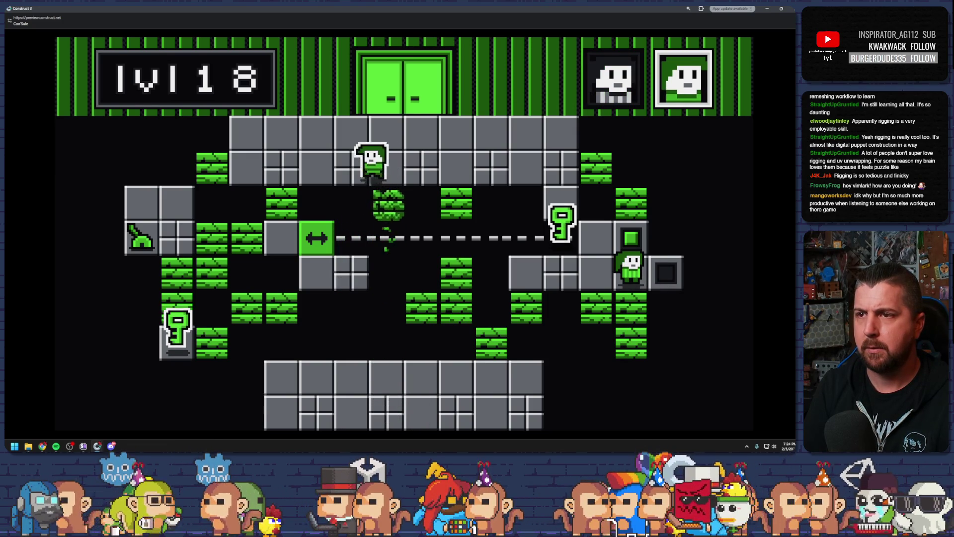
{"action": "key", "text": "Down"}
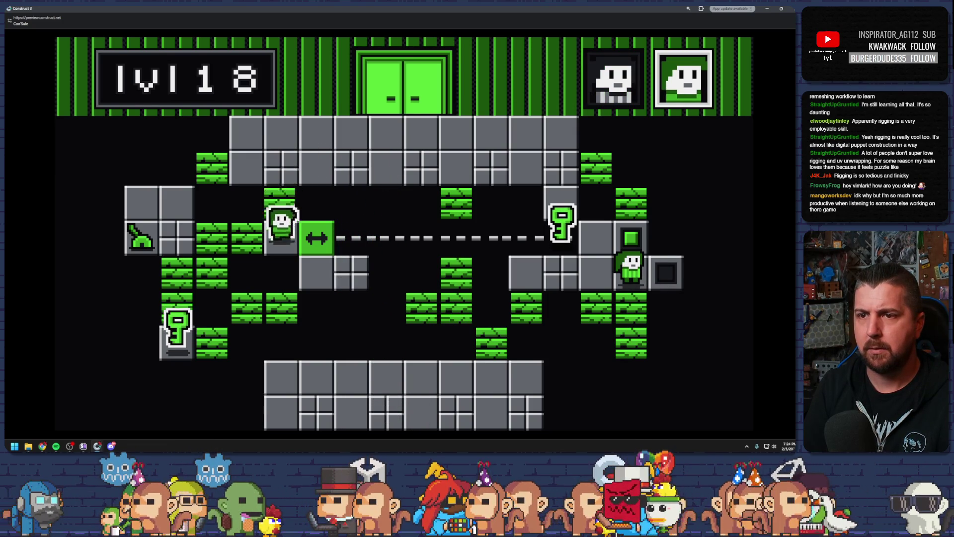
{"action": "key", "text": "Left"}
{"action": "key", "text": "Down"}
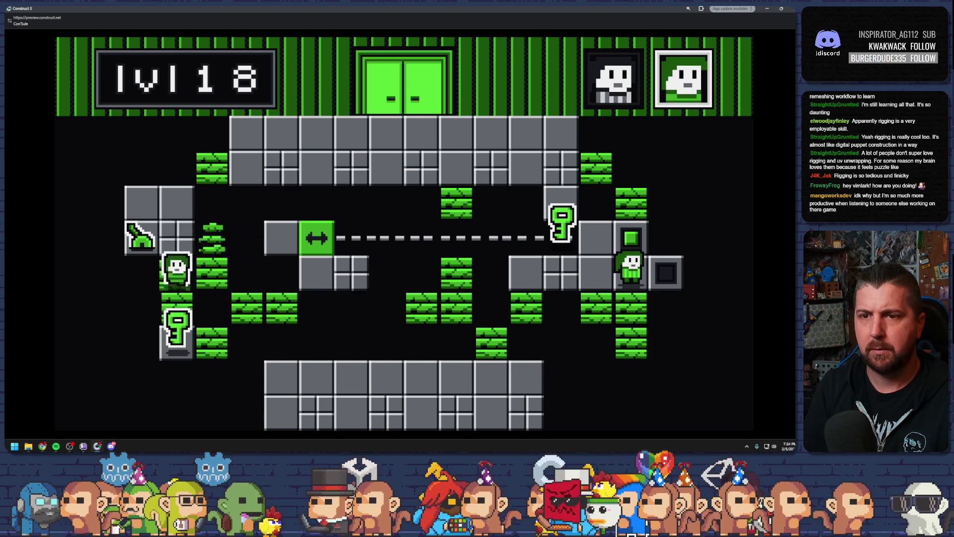
Step: Alternate between characters to bring the right character along the top row into the door
{"action": "key", "text": "space"}
{"action": "key", "text": "Up"}
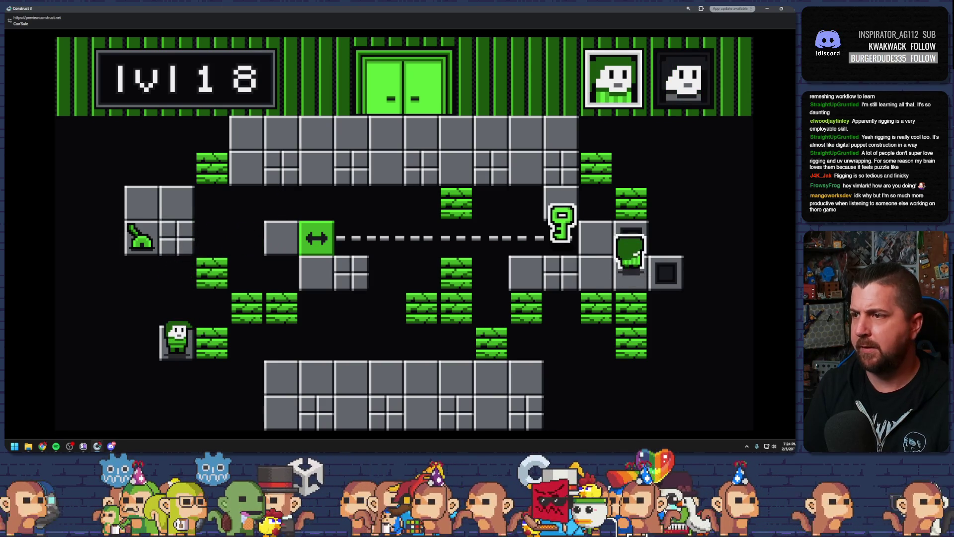
{"action": "key", "text": "space"}
{"action": "key", "text": "Up"}
{"action": "key", "text": "Up"}
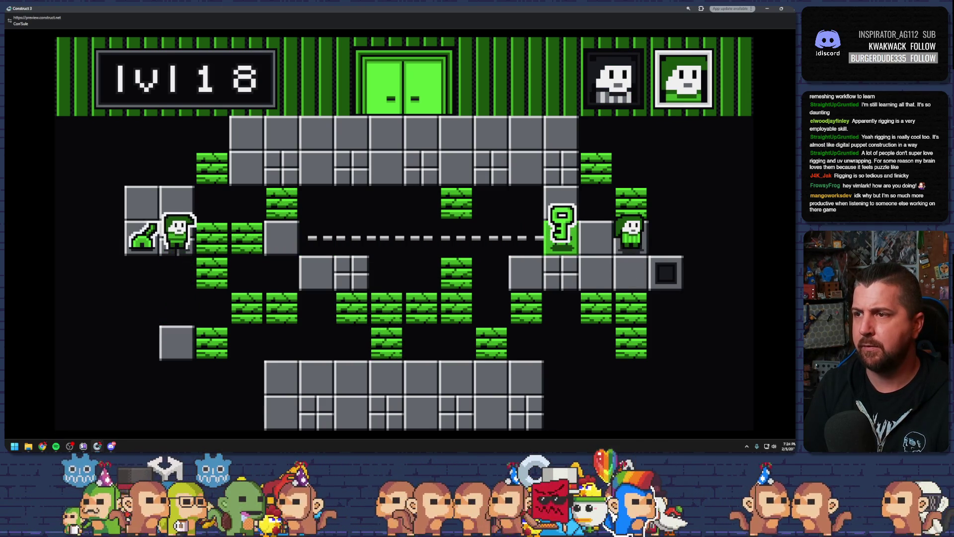
{"action": "key", "text": "space"}
{"action": "key", "text": "Left"}
{"action": "key", "text": "Up"}
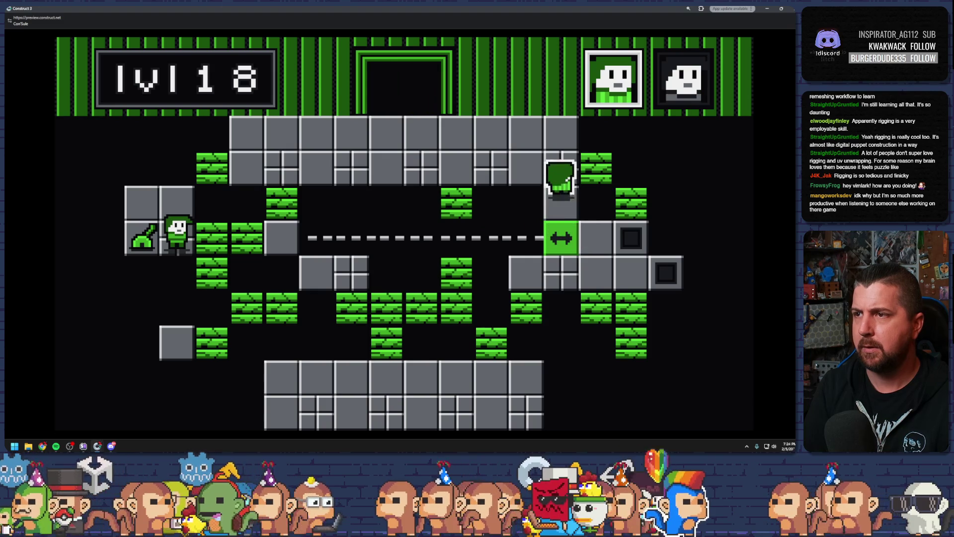
{"action": "key", "text": "Left"}
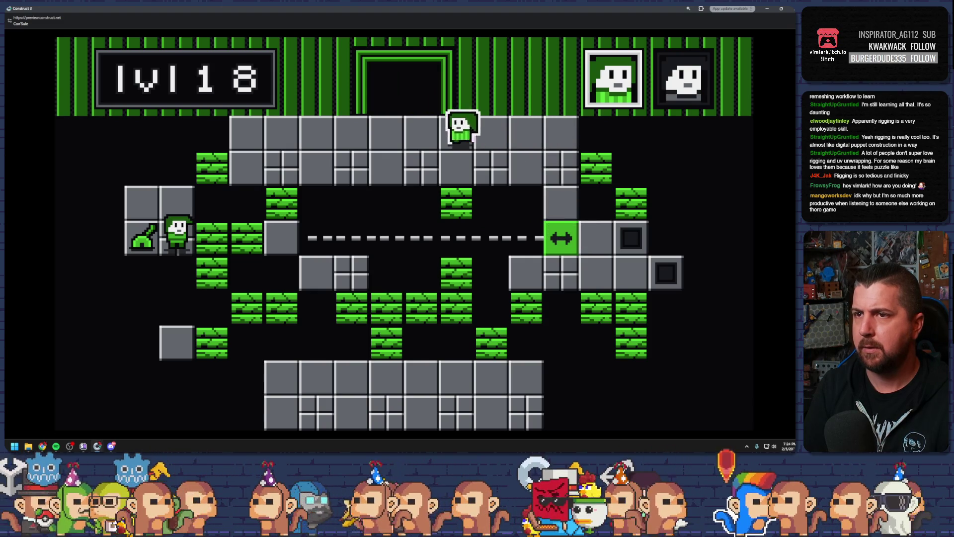
{"action": "key", "text": "Up"}
Step: Guide the last character through the green tiles into the door, then close the preview
{"action": "key", "text": "Right"}
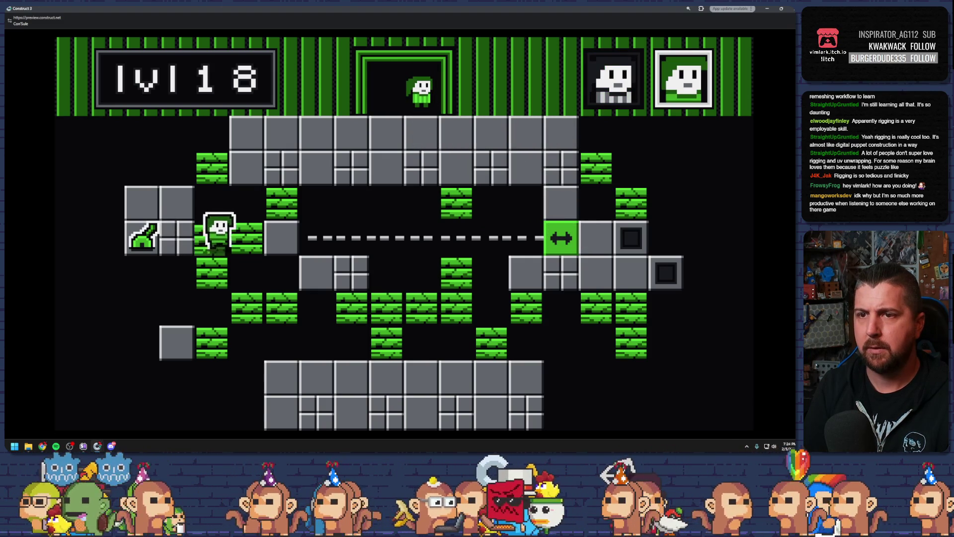
{"action": "key", "text": "Up"}
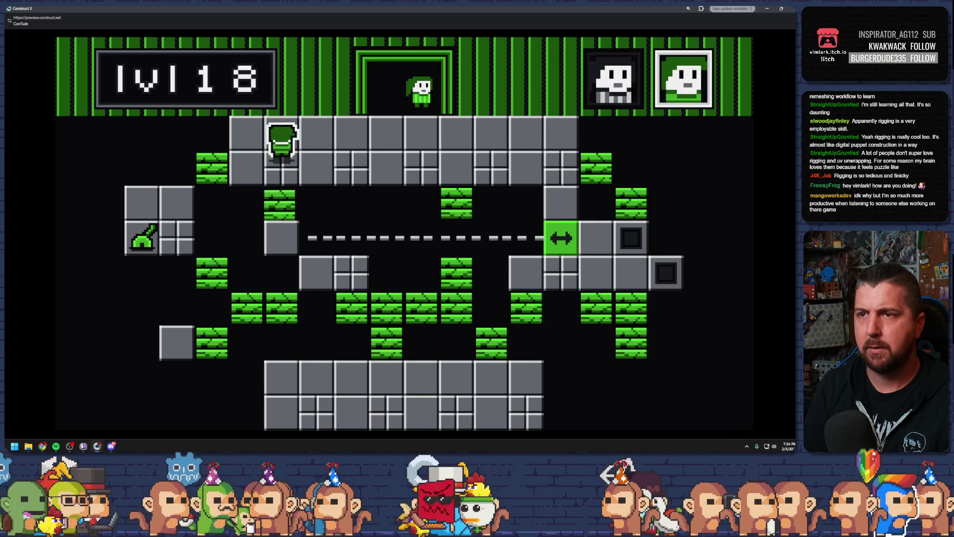
{"action": "key", "text": "Right"}
{"action": "key", "text": "Up"}
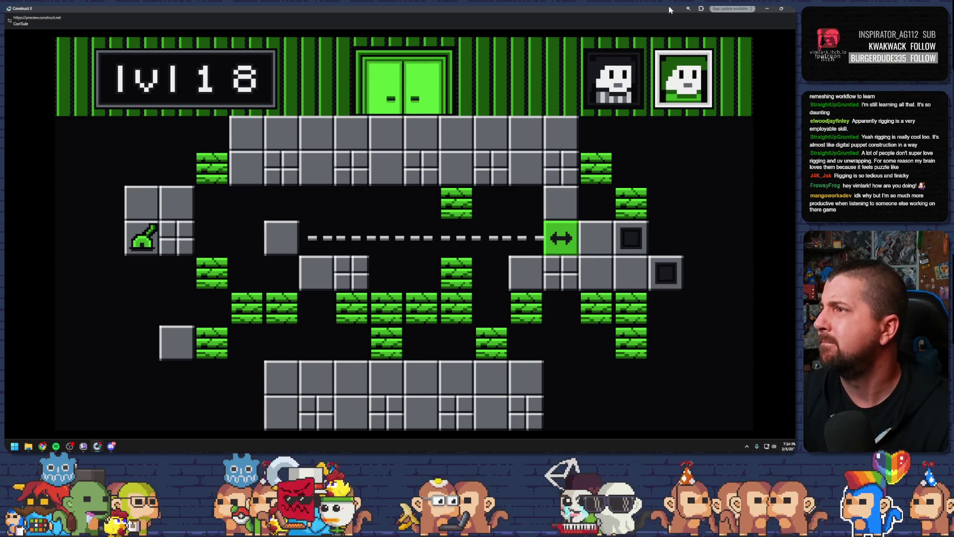
{"action": "key", "text": "alt+Tab"}
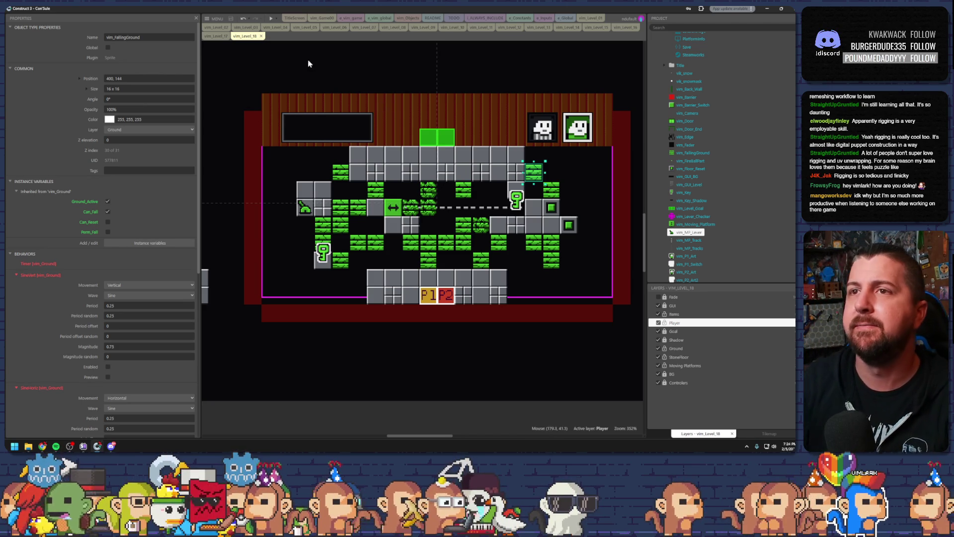
Step: Deselect everything in the level 18 layout and open Windows sound settings from the taskbar speaker
{"action": "left_click", "coordinate": [514, 341]}
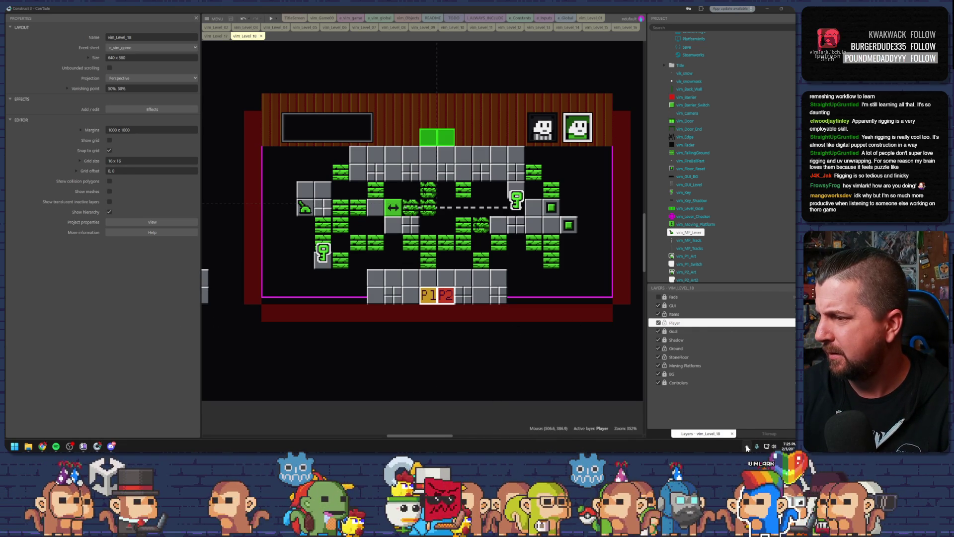
{"action": "right_click", "coordinate": [774, 446]}
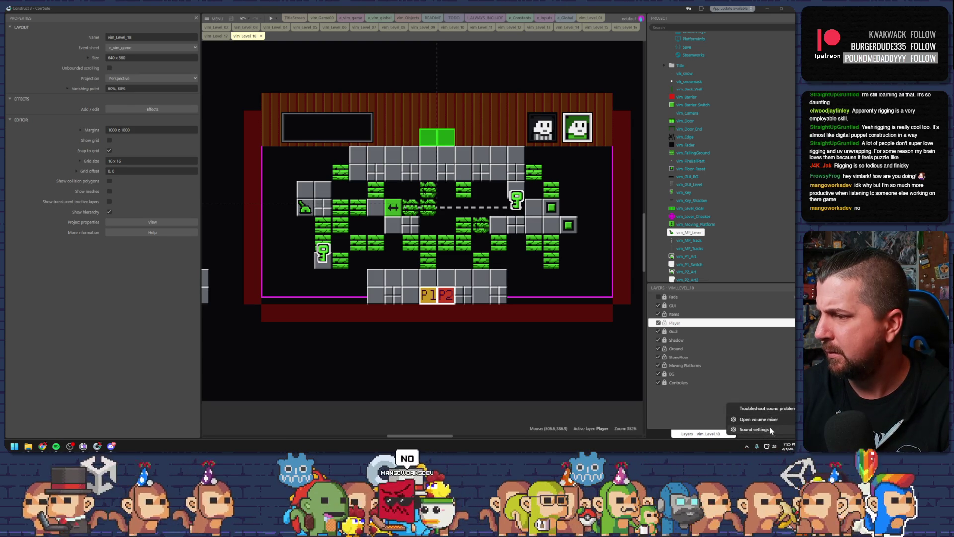
{"action": "left_click", "coordinate": [754, 428]}
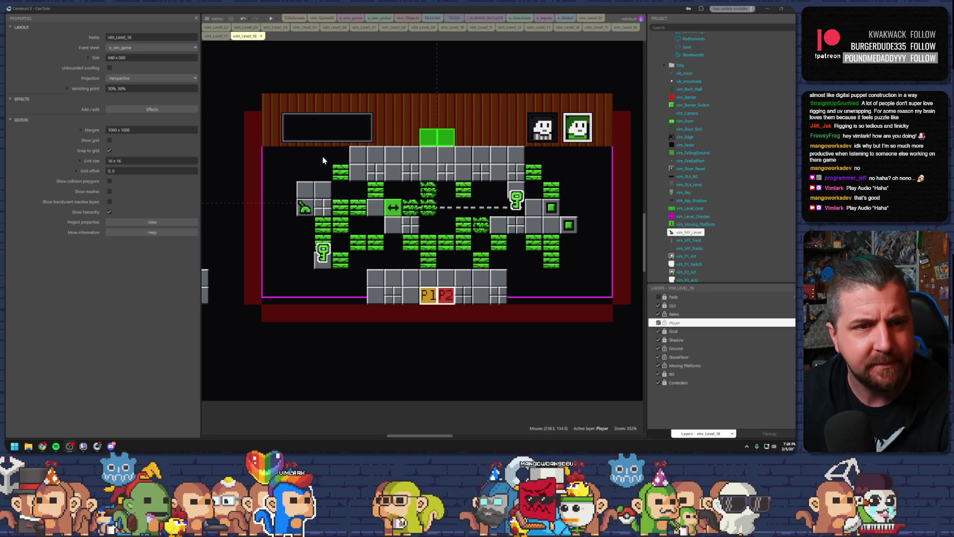
Step: Inspect a level 18 stone floor tile, then open vim_Level_19 from the Project panel
{"action": "left_click", "coordinate": [486, 282]}
{"action": "left_click", "coordinate": [525, 278]}
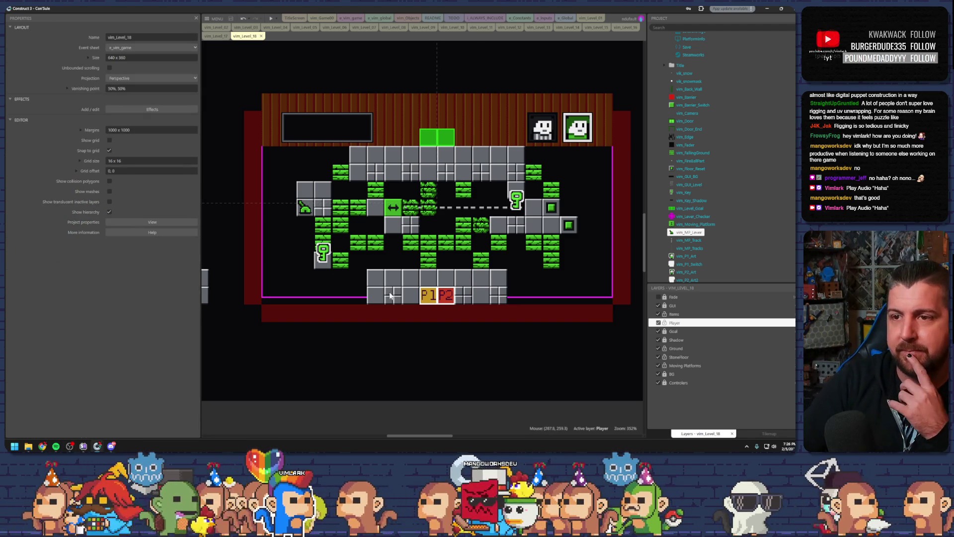
{"action": "mouse_move", "coordinate": [332, 285]}
{"action": "left_mouse_down"}
{"action": "mouse_move", "coordinate": [374, 293]}
{"action": "mouse_move", "coordinate": [298, 278]}
{"action": "left_mouse_up"}
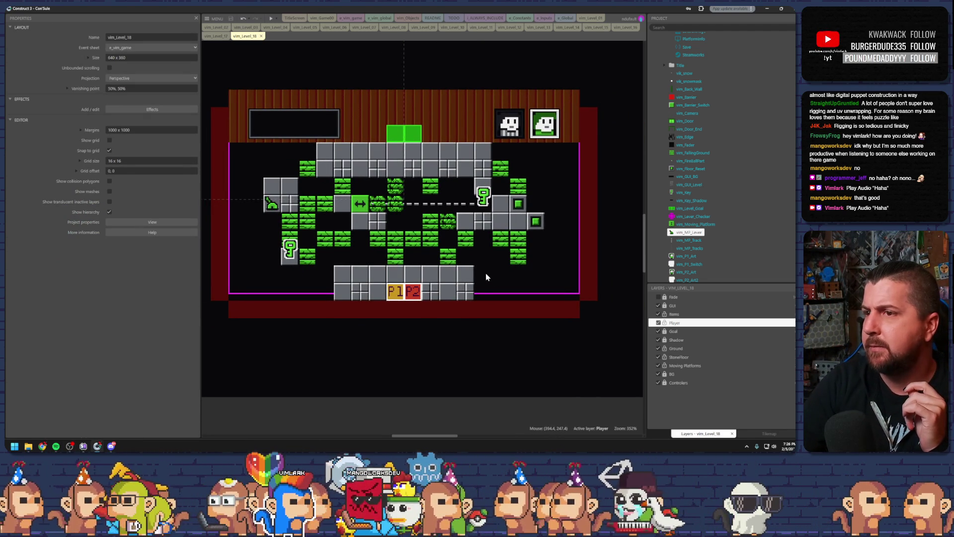
{"action": "scroll", "coordinate": [489, 279], "scroll_direction": "up", "scroll_amount": 1}
{"action": "scroll", "coordinate": [734, 174], "scroll_direction": "down", "scroll_amount": 10}
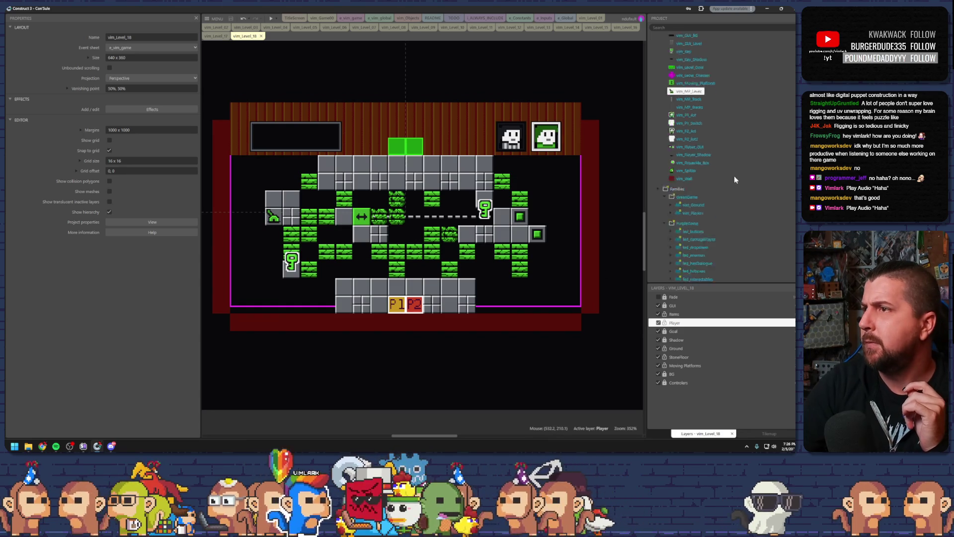
{"action": "double_click", "coordinate": [700, 143]}
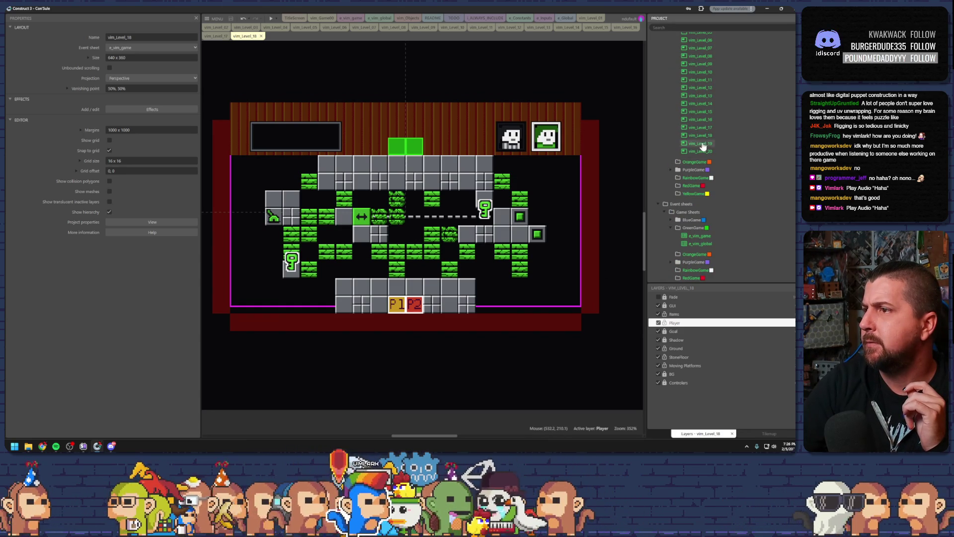
Step: Duplicate the vim_Level_20 layout in the Project panel, creating vim_Level_21
{"action": "scroll", "coordinate": [566, 278], "scroll_direction": "up", "scroll_amount": 3}
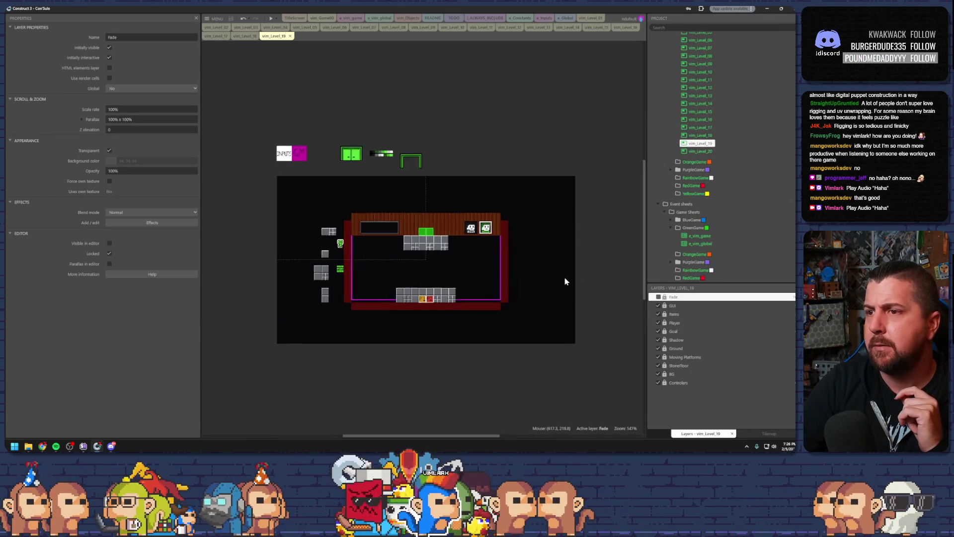
{"action": "right_click", "coordinate": [701, 151]}
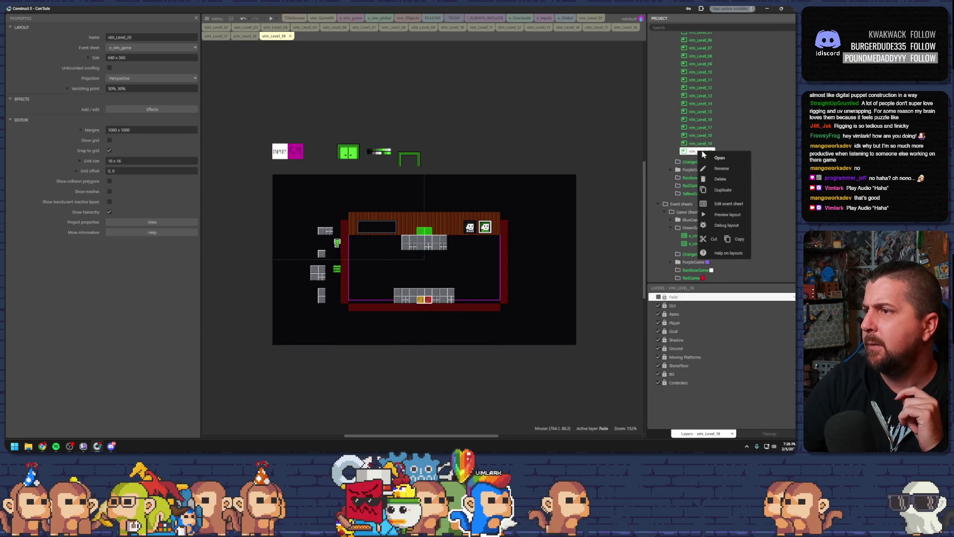
{"action": "left_click", "coordinate": [722, 187]}
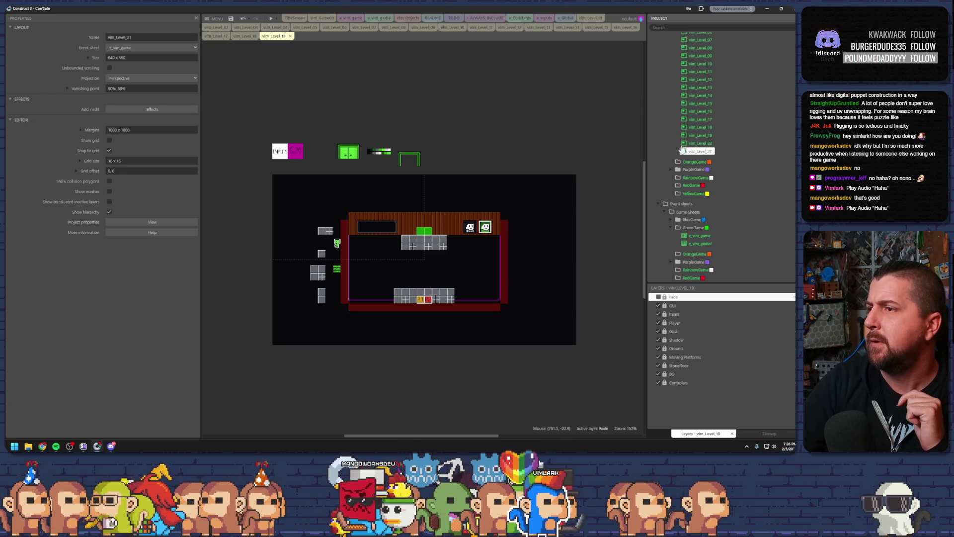
Step: Compare with a Level 18 falling tile, then make Moving Platforms the active layer in Level 19
{"action": "left_click", "coordinate": [279, 39]}
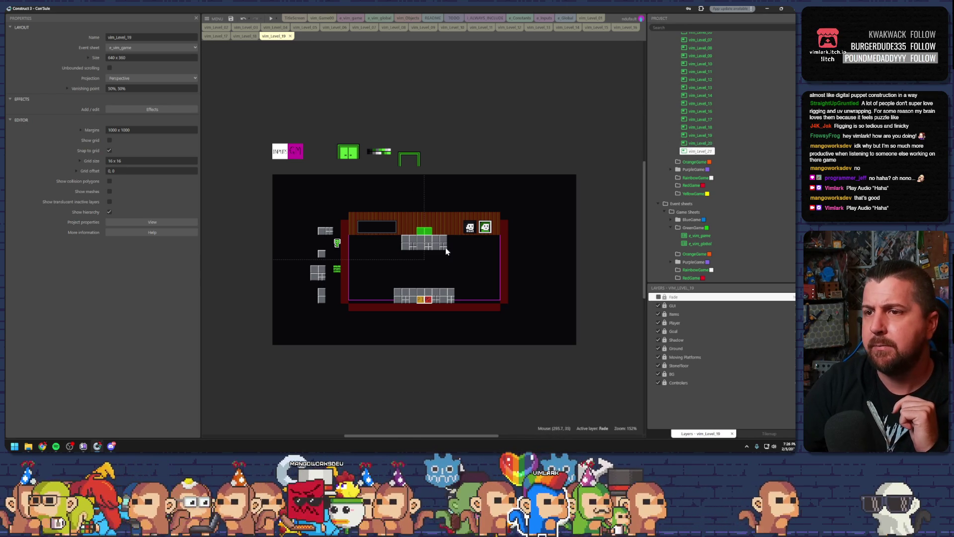
{"action": "scroll", "coordinate": [445, 250], "scroll_direction": "up", "scroll_amount": 4}
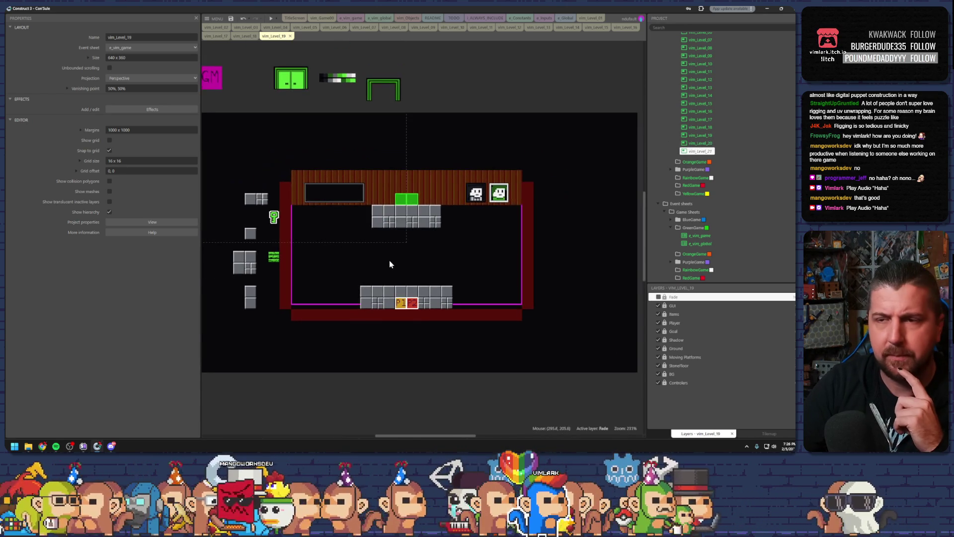
{"action": "left_click", "coordinate": [244, 37]}
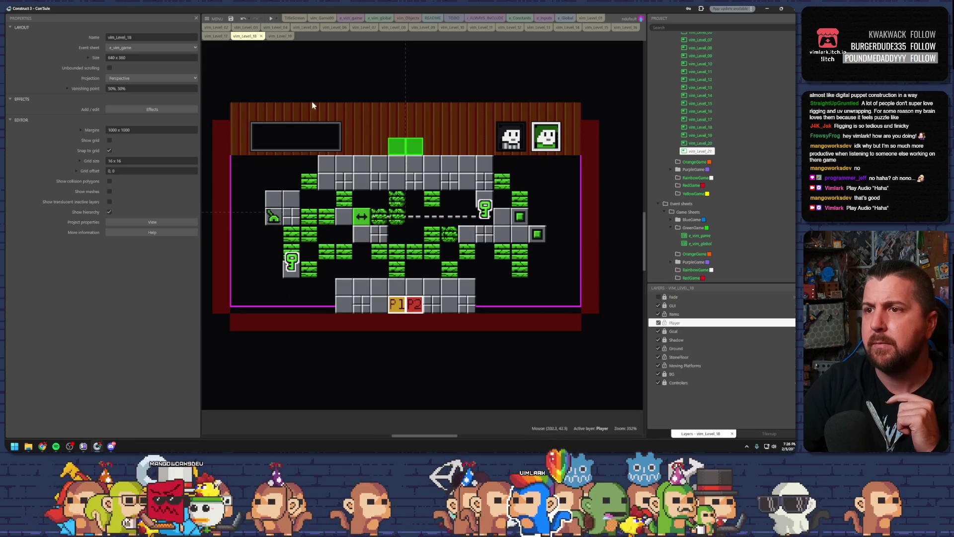
{"action": "left_click", "coordinate": [397, 203]}
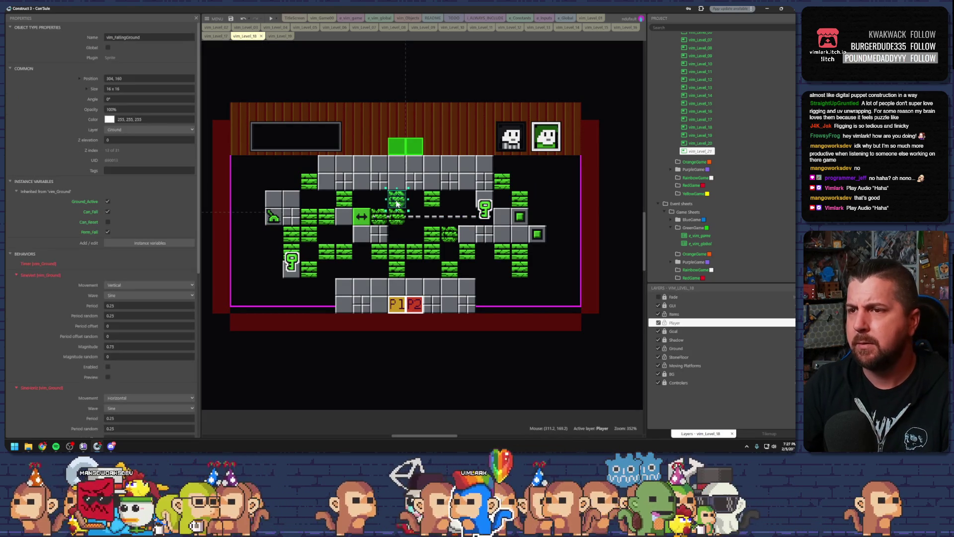
{"action": "left_click", "coordinate": [279, 37]}
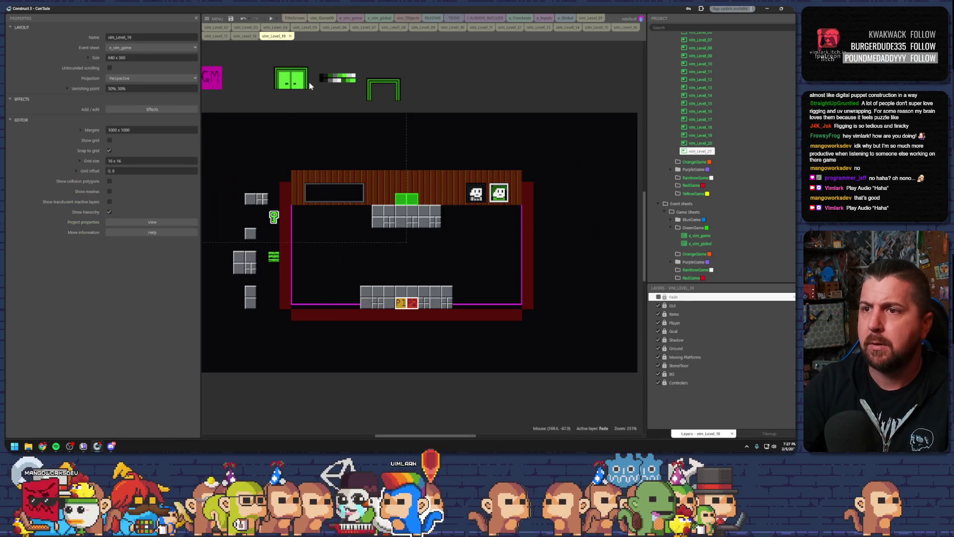
{"action": "left_click", "coordinate": [668, 358]}
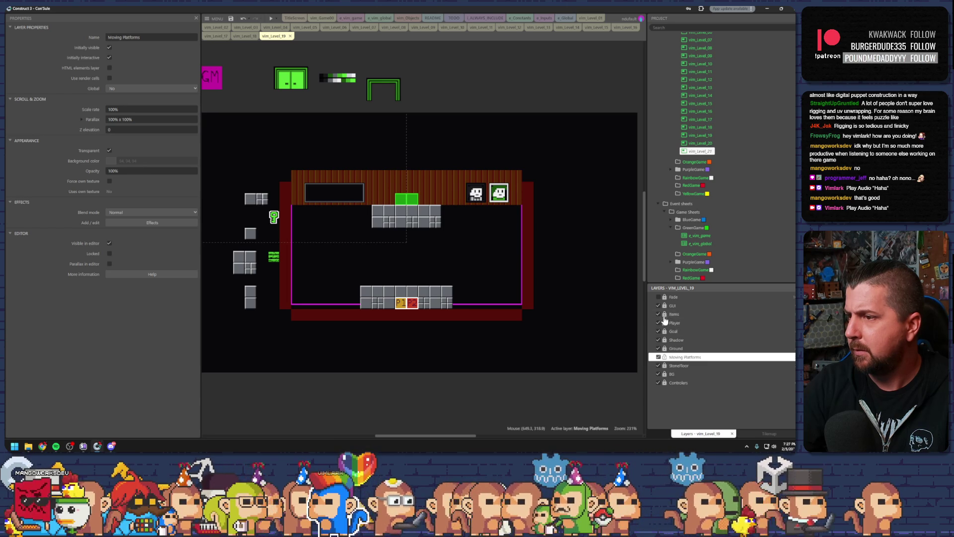
Step: Return to the Moving Platforms layer and drag the spare falling tile left to 112, 178
{"action": "left_click", "coordinate": [666, 315]}
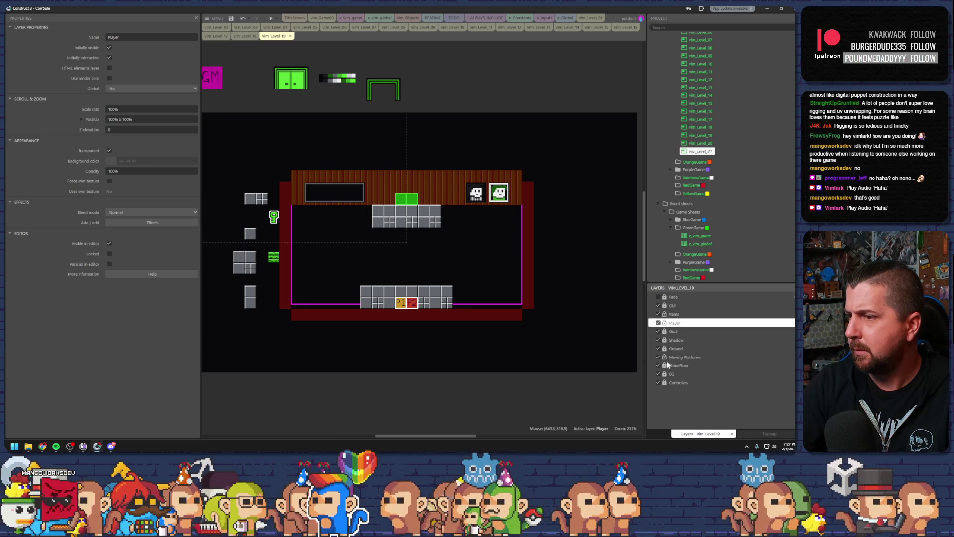
{"action": "left_click", "coordinate": [678, 367]}
{"action": "left_click", "coordinate": [389, 314]}
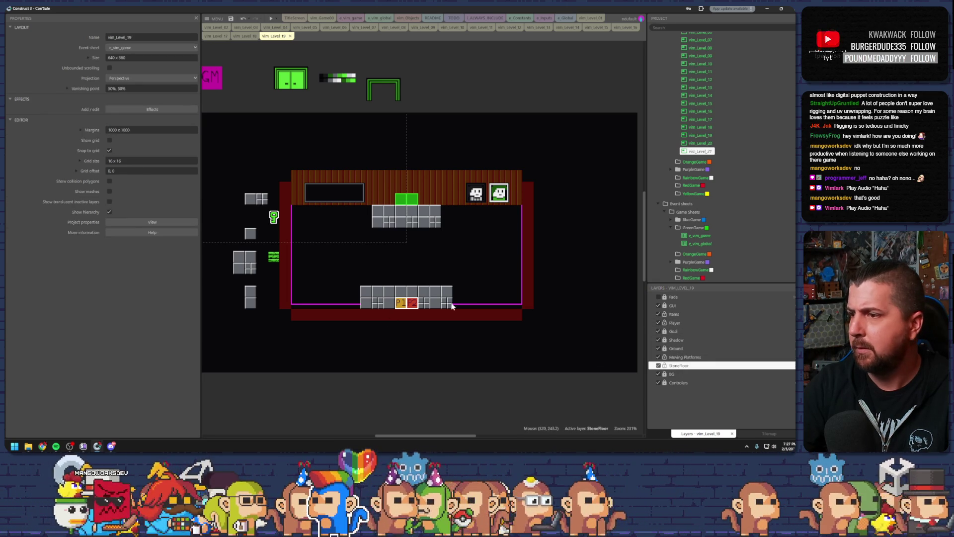
{"action": "left_click", "coordinate": [685, 356]}
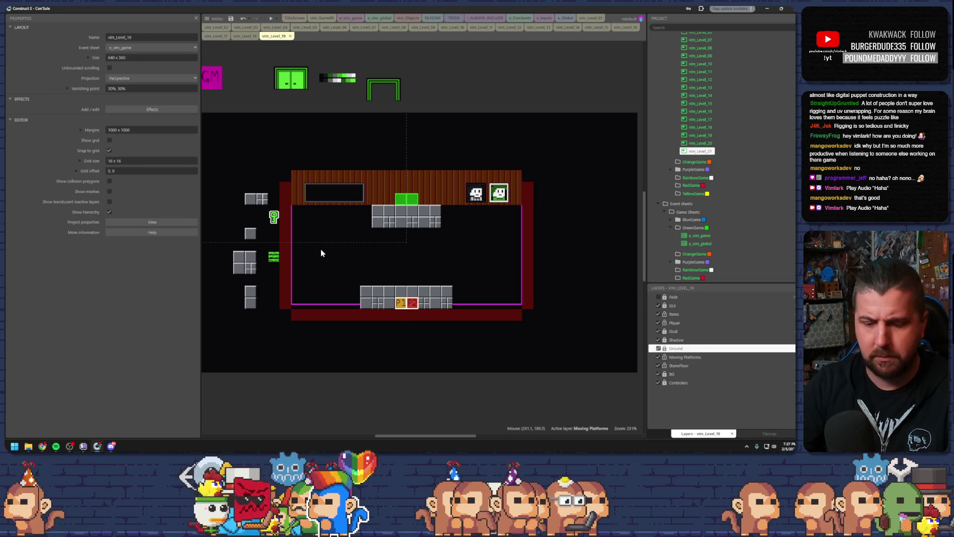
{"action": "left_click", "coordinate": [332, 262]}
{"action": "left_click_drag", "start_coordinate": [332, 263], "coordinate": [240, 244]}
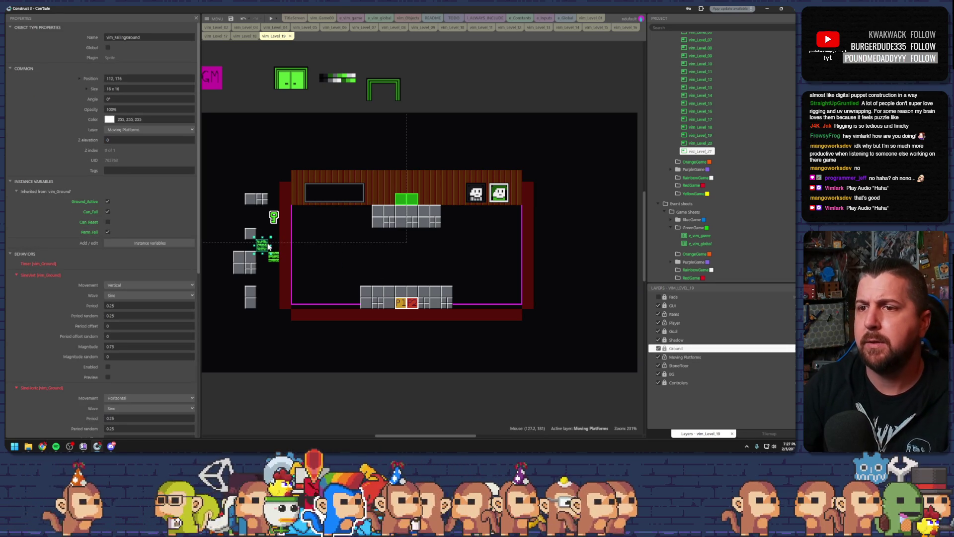
Step: Save the project
{"action": "scroll", "coordinate": [482, 303], "scroll_direction": "up", "scroll_amount": 2}
{"action": "scroll", "coordinate": [482, 303], "scroll_direction": "up", "scroll_amount": 2}
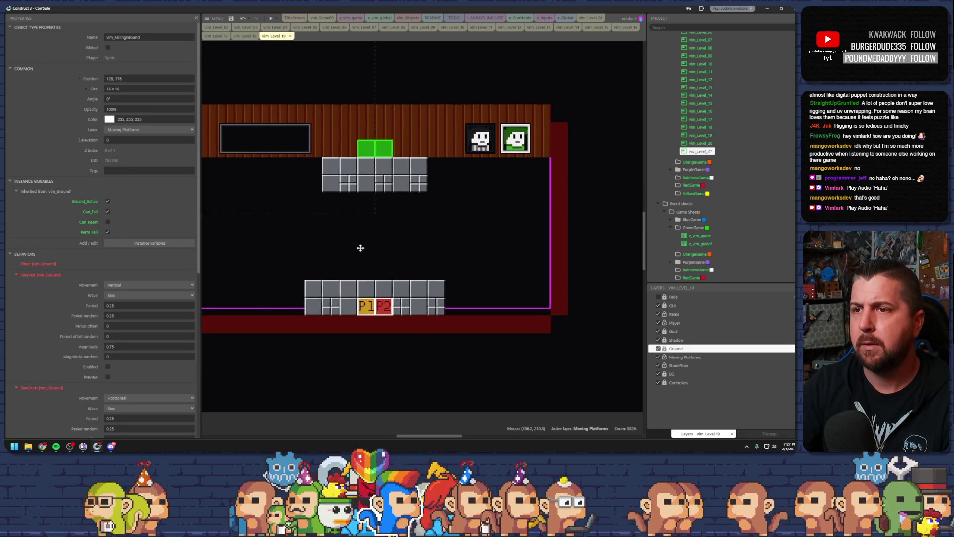
{"action": "scroll", "coordinate": [359, 247], "scroll_direction": "up", "scroll_amount": 2}
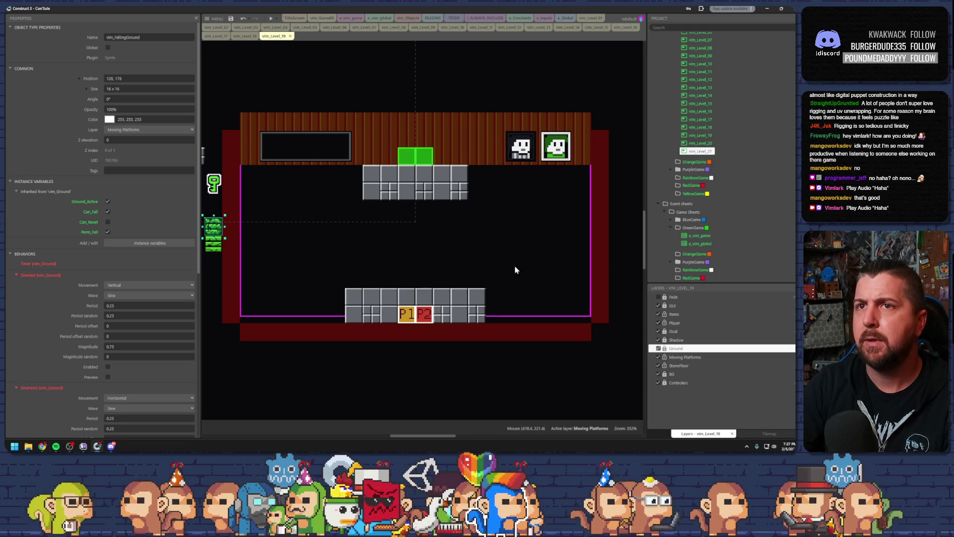
{"action": "left_click", "coordinate": [230, 18]}
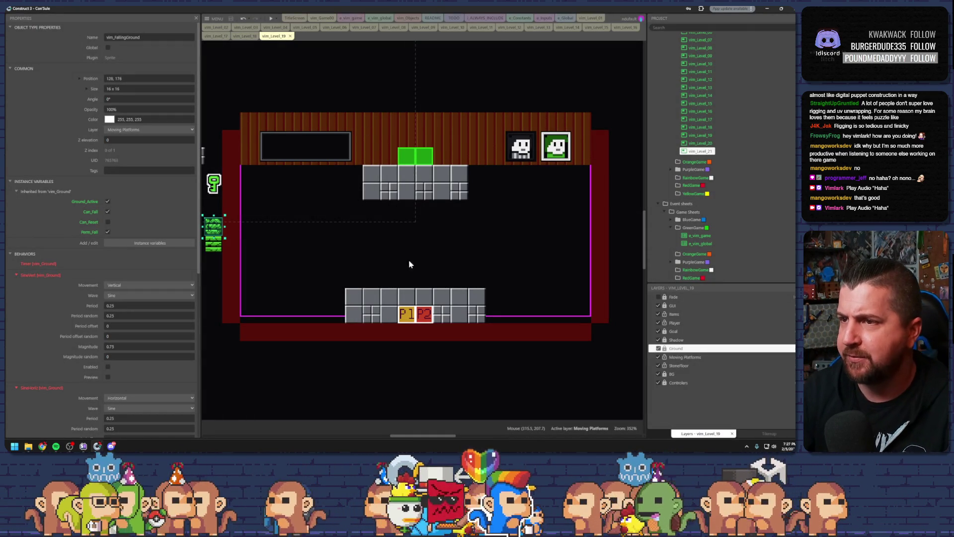
Step: Place one falling tile atop the bottom platform and move a second into the play area
{"action": "mouse_move", "coordinate": [359, 260]}
{"action": "left_mouse_down"}
{"action": "mouse_move", "coordinate": [433, 262]}
{"action": "mouse_move", "coordinate": [399, 262]}
{"action": "left_mouse_up"}
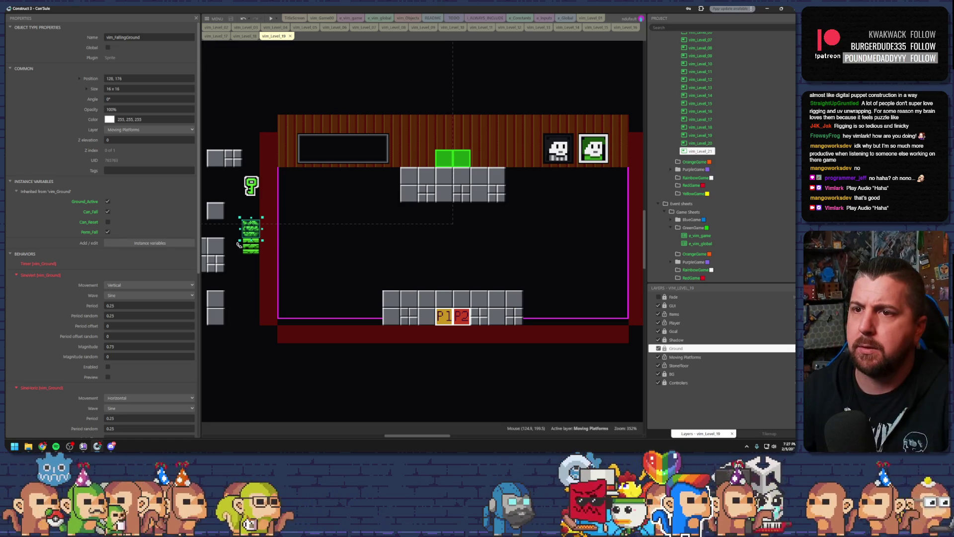
{"action": "mouse_move", "coordinate": [252, 229]}
{"action": "left_mouse_down"}
{"action": "mouse_move", "coordinate": [392, 246]}
{"action": "mouse_move", "coordinate": [458, 276]}
{"action": "left_mouse_up"}
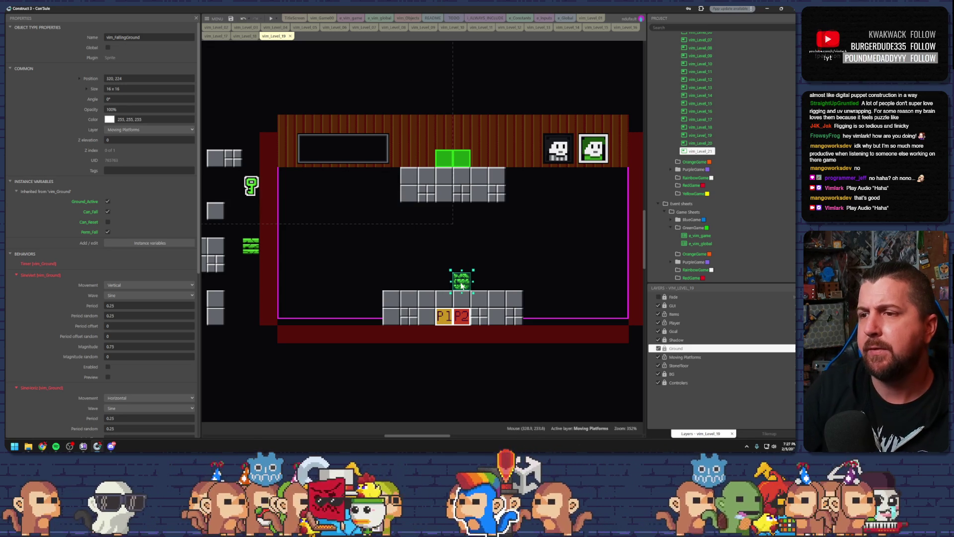
{"action": "mouse_move", "coordinate": [462, 281]}
{"action": "left_mouse_down"}
{"action": "mouse_move", "coordinate": [446, 282]}
{"action": "mouse_move", "coordinate": [476, 283]}
{"action": "left_mouse_up"}
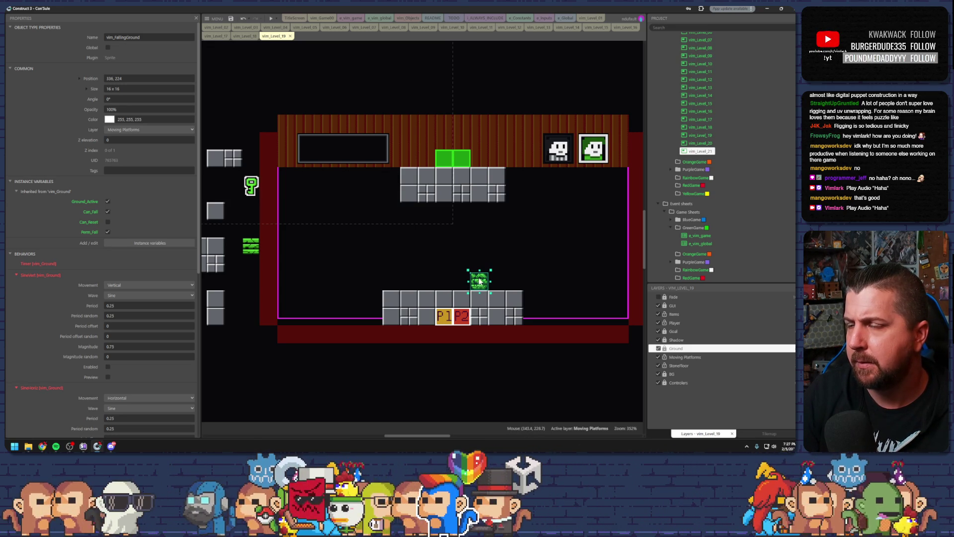
{"action": "mouse_move", "coordinate": [251, 249]}
{"action": "left_mouse_down"}
{"action": "mouse_move", "coordinate": [351, 248]}
{"action": "mouse_move", "coordinate": [236, 248]}
{"action": "left_mouse_up"}
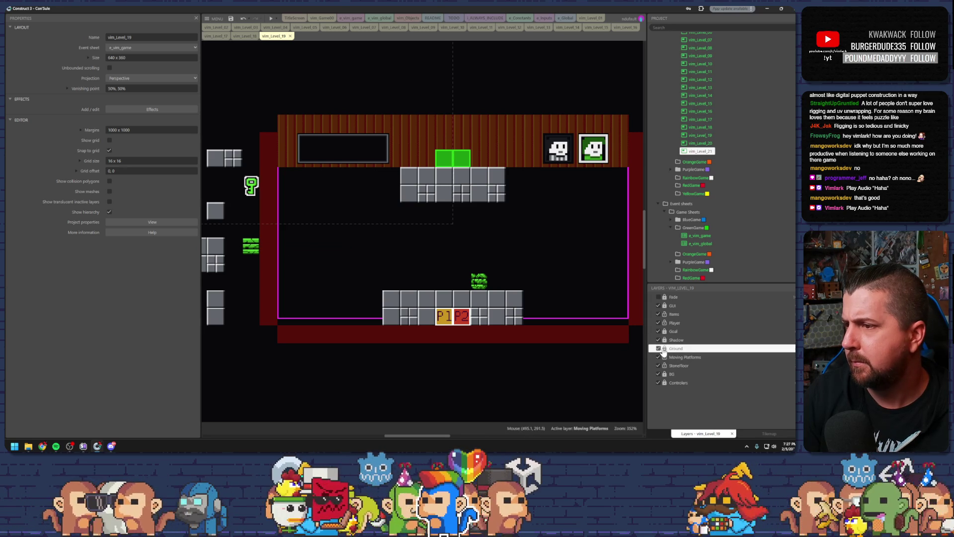
{"action": "left_click", "coordinate": [251, 245]}
{"action": "left_click_drag", "start_coordinate": [251, 245], "coordinate": [373, 264]}
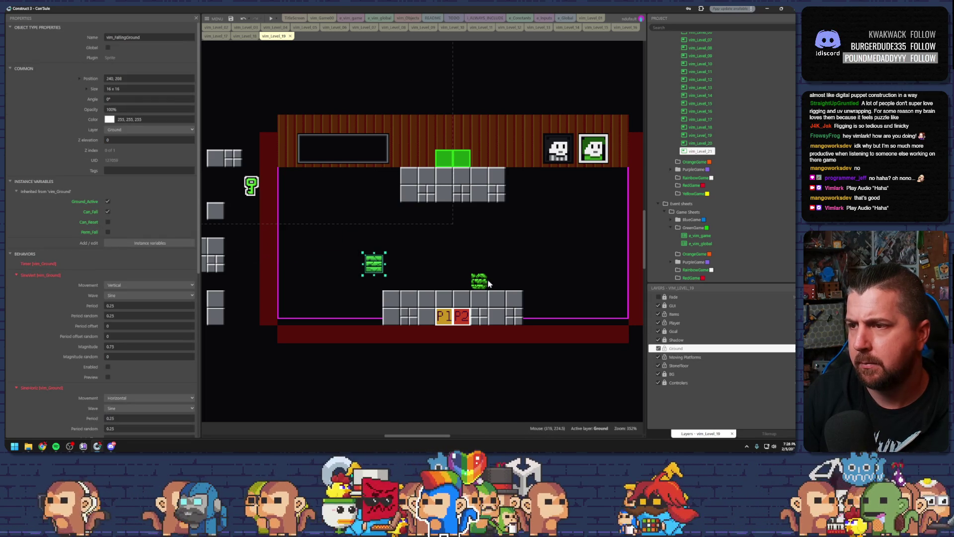
Step: Move the falling tile above the bottom platform onto the Ground layer
{"action": "left_click", "coordinate": [480, 282]}
{"action": "left_click", "coordinate": [149, 130]}
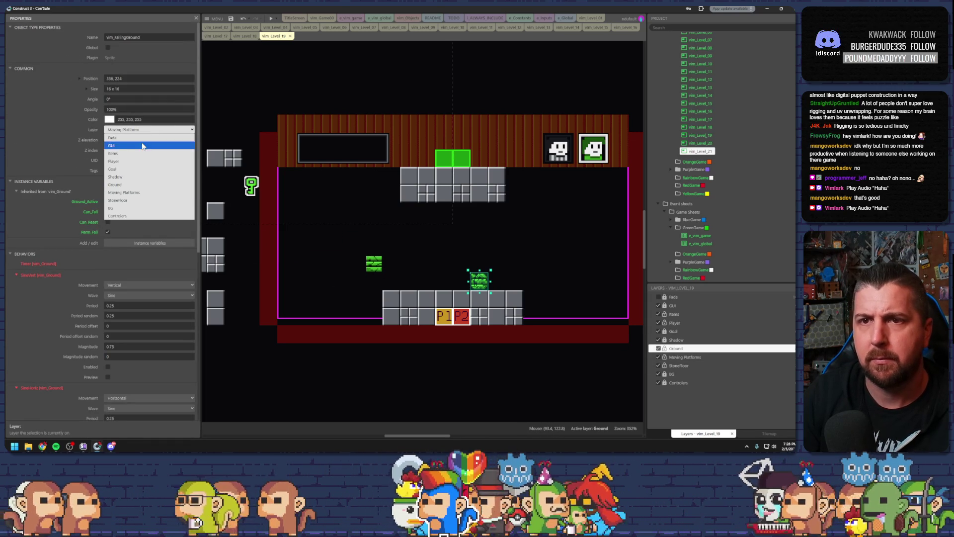
{"action": "left_click", "coordinate": [149, 183]}
Step: Select Level 18's Floor_Reset block to copy it, then return to Level 19
{"action": "left_click", "coordinate": [256, 35]}
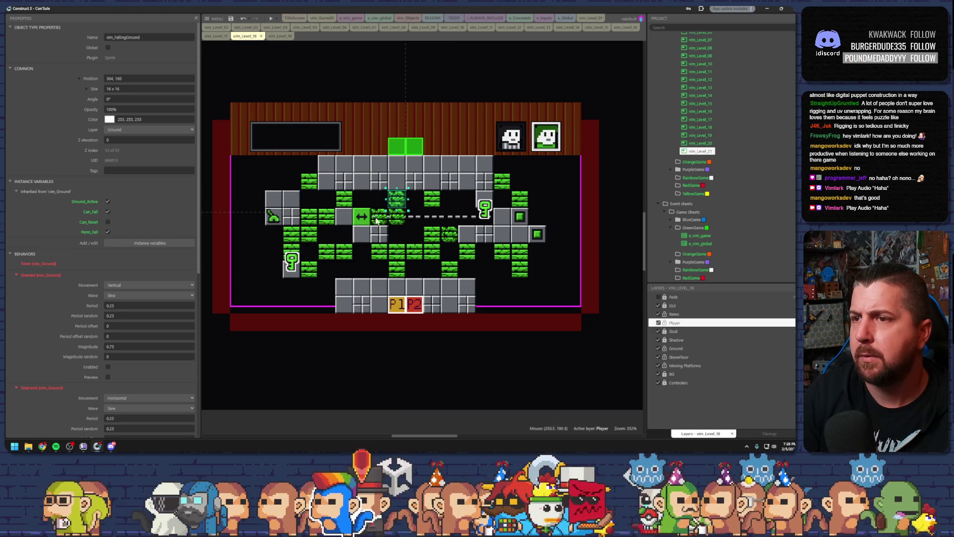
{"action": "left_click", "coordinate": [518, 218]}
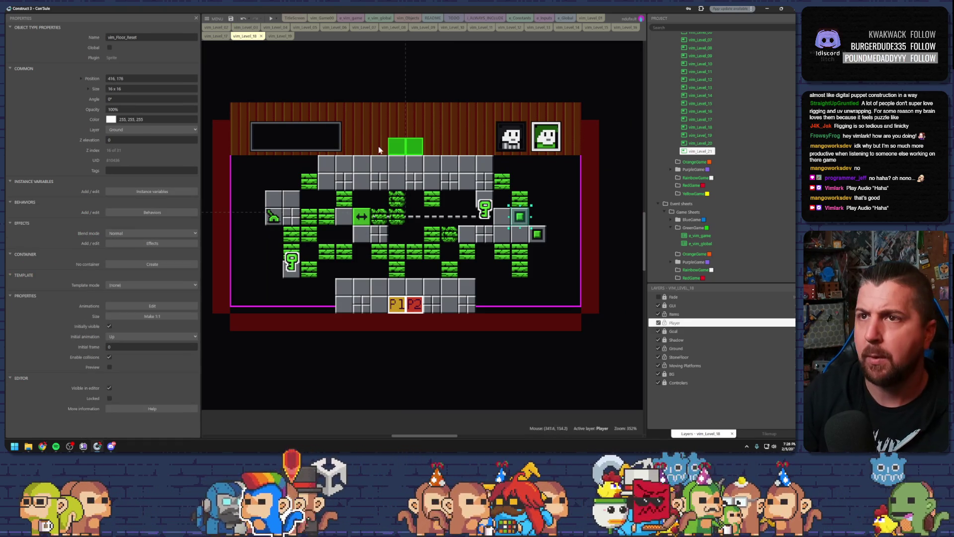
{"action": "left_click", "coordinate": [275, 36]}
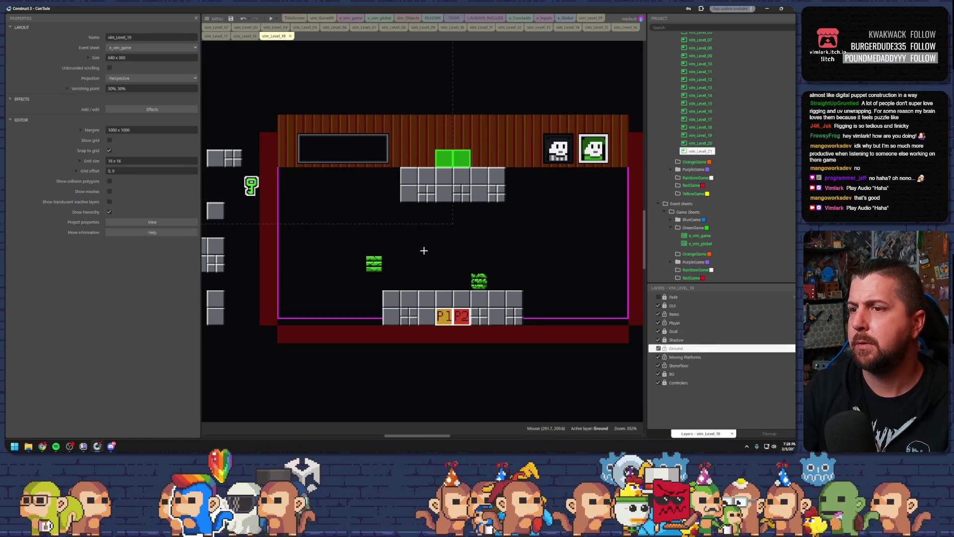
Step: Paste the Floor_Reset block and arrange the FallingGround tiles into a column above the floor
{"action": "key", "text": "ctrl+v"}
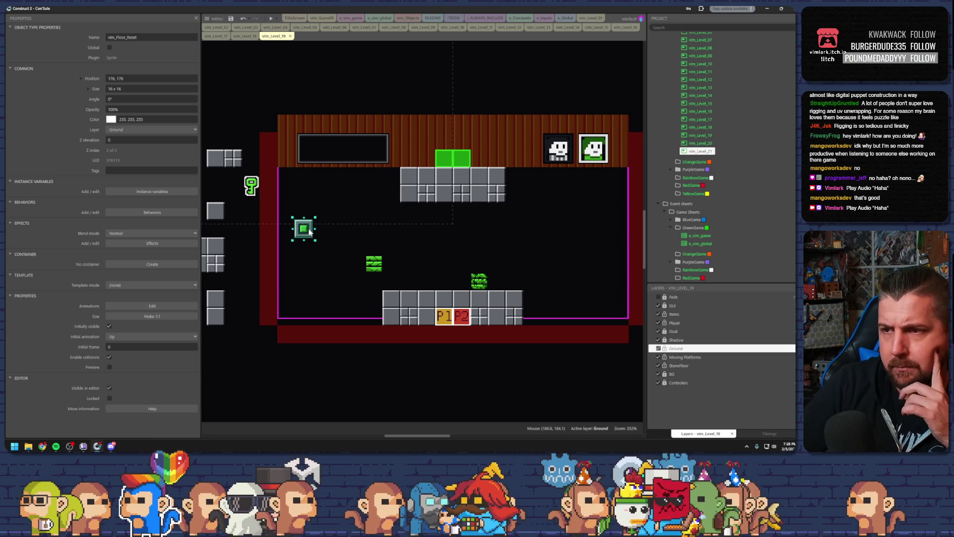
{"action": "left_click_drag", "start_coordinate": [482, 281], "coordinate": [553, 281]}
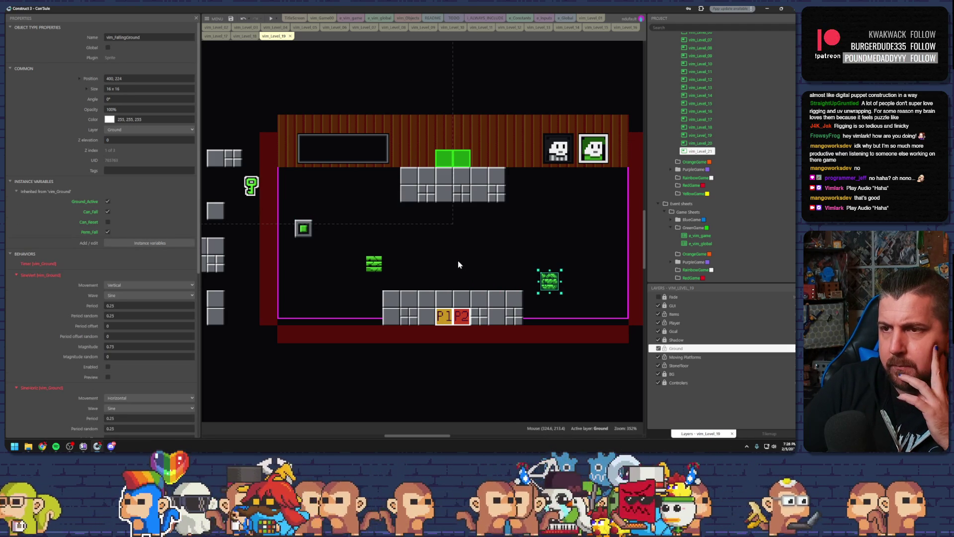
{"action": "mouse_move", "coordinate": [374, 266]}
{"action": "left_mouse_down"}
{"action": "mouse_move", "coordinate": [444, 266]}
{"action": "mouse_move", "coordinate": [442, 278]}
{"action": "mouse_move", "coordinate": [443, 254]}
{"action": "mouse_move", "coordinate": [374, 254]}
{"action": "left_mouse_up"}
{"action": "mouse_move", "coordinate": [549, 278]}
{"action": "left_mouse_down"}
{"action": "mouse_move", "coordinate": [457, 258]}
{"action": "mouse_move", "coordinate": [461, 278]}
{"action": "left_mouse_up"}
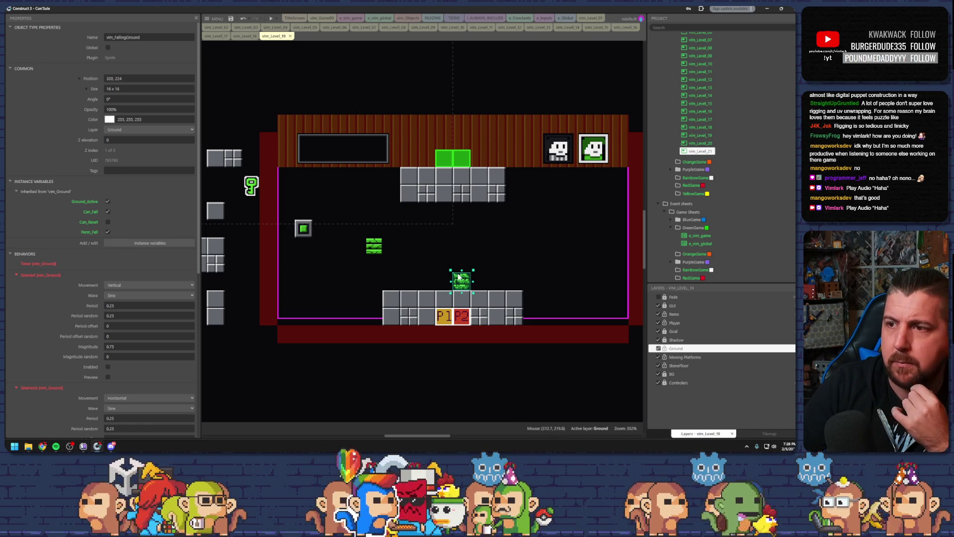
{"action": "left_click_drag", "start_coordinate": [458, 276], "coordinate": [546, 277]}
{"action": "mouse_move", "coordinate": [368, 245]}
{"action": "left_mouse_down"}
{"action": "mouse_move", "coordinate": [422, 267]}
{"action": "mouse_move", "coordinate": [424, 247]}
{"action": "mouse_move", "coordinate": [480, 246]}
{"action": "mouse_move", "coordinate": [479, 214]}
{"action": "left_mouse_up"}
{"action": "left_click", "coordinate": [478, 253]}
Step: Duplicate a grey FloorBox stone block and place it over the green falling-tile column
{"action": "left_click", "coordinate": [315, 240]}
{"action": "left_click", "coordinate": [215, 211]}
{"action": "left_click_drag", "start_coordinate": [215, 210], "coordinate": [474, 243]}
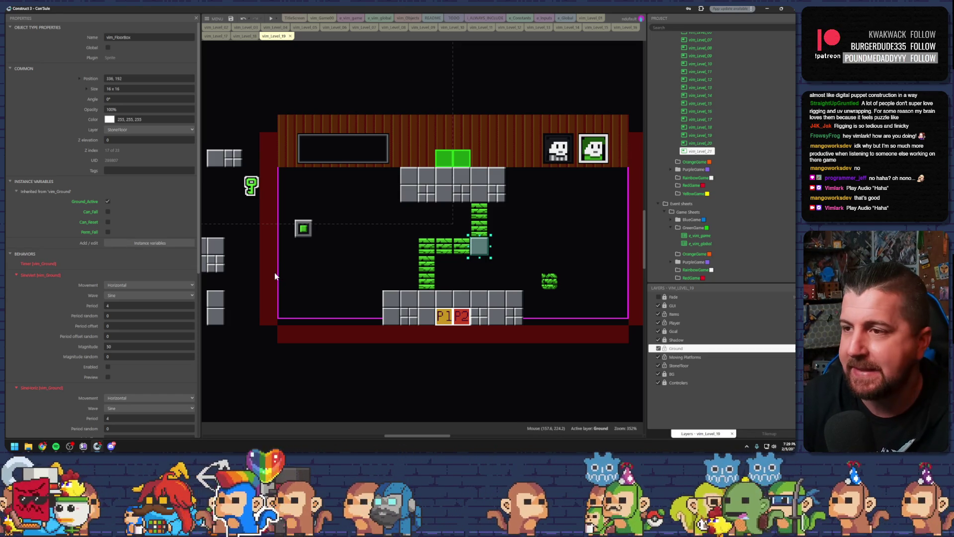
{"action": "left_click", "coordinate": [429, 248]}
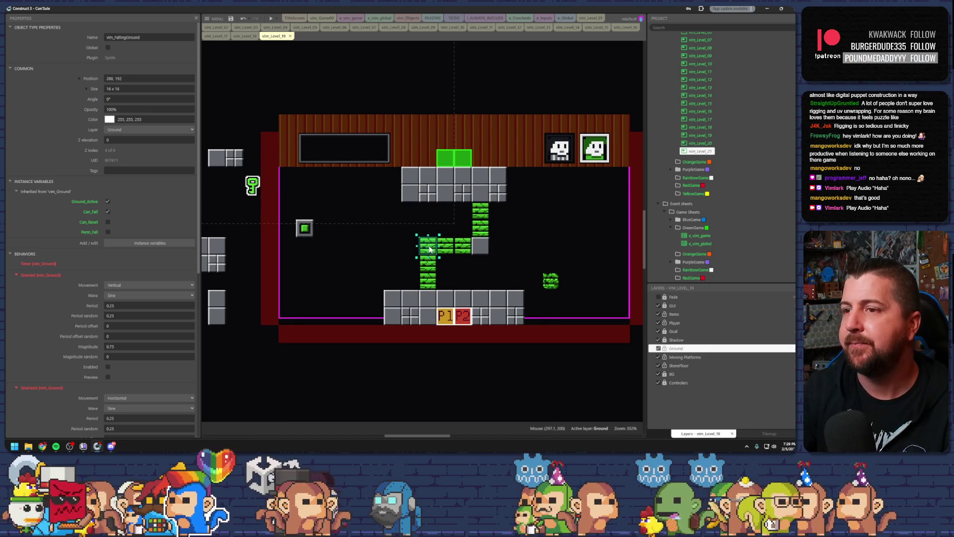
{"action": "left_click", "coordinate": [428, 248]}
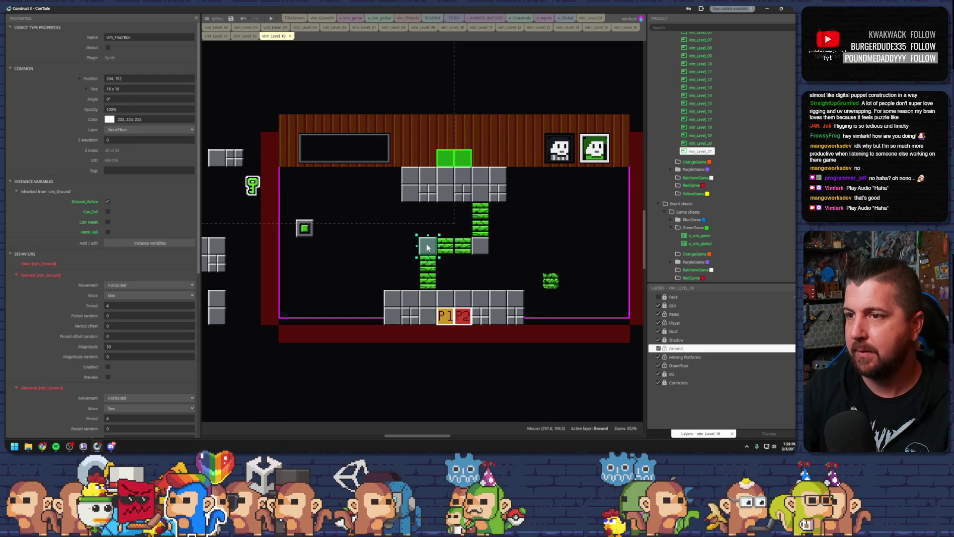
{"action": "left_click", "coordinate": [463, 271]}
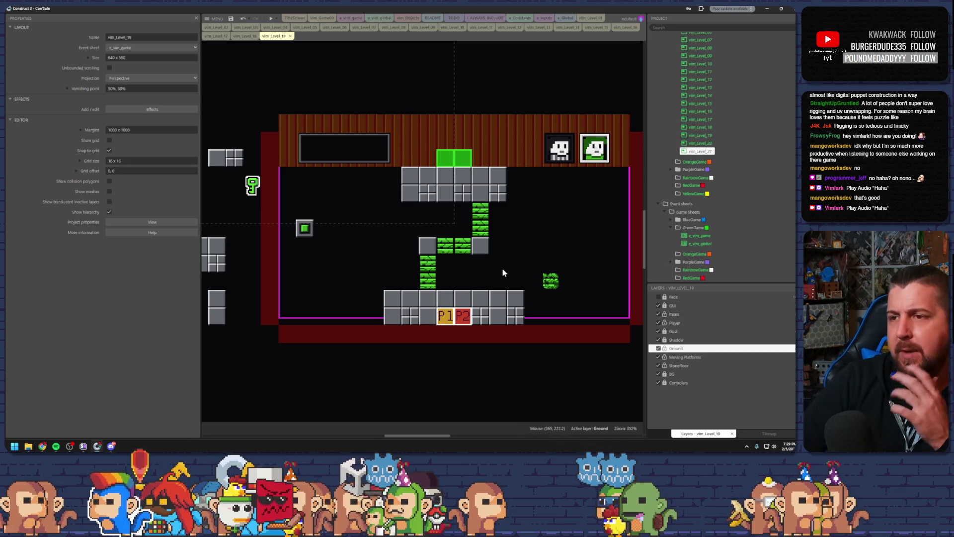
Step: Move the key beside the grey stone block and shift the nearby falling tiles into the middle
{"action": "left_click", "coordinate": [551, 282]}
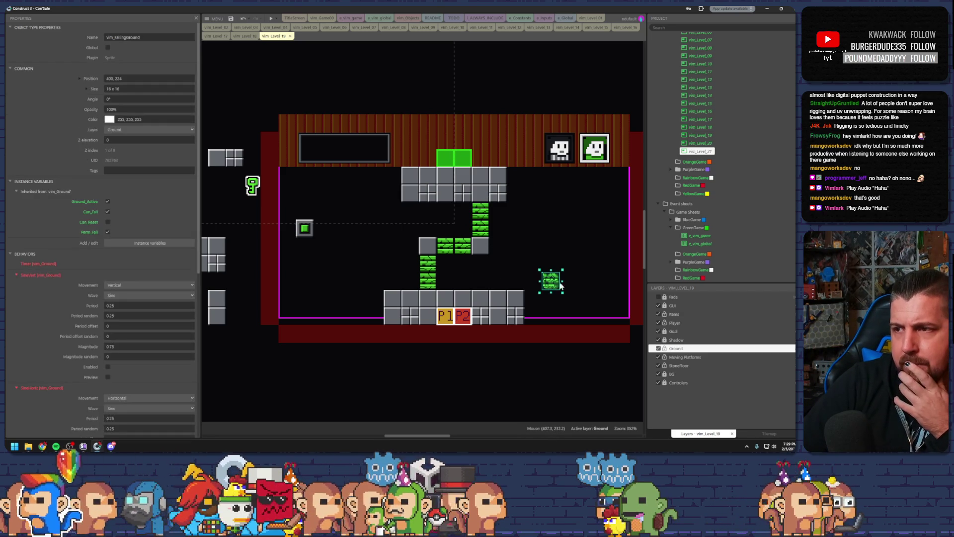
{"action": "mouse_move", "coordinate": [553, 284]}
{"action": "left_mouse_down"}
{"action": "mouse_move", "coordinate": [478, 276]}
{"action": "mouse_move", "coordinate": [498, 279]}
{"action": "left_mouse_up"}
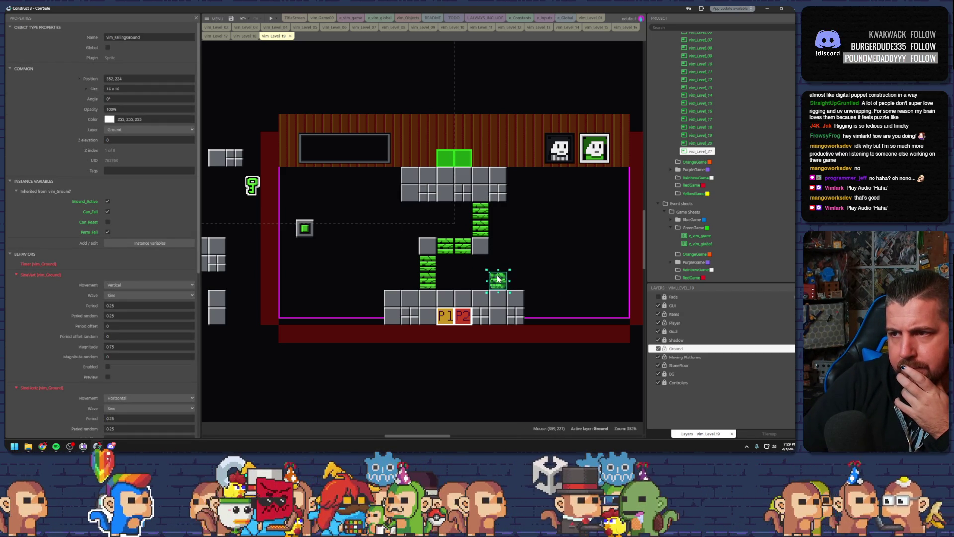
{"action": "left_click", "coordinate": [482, 248]}
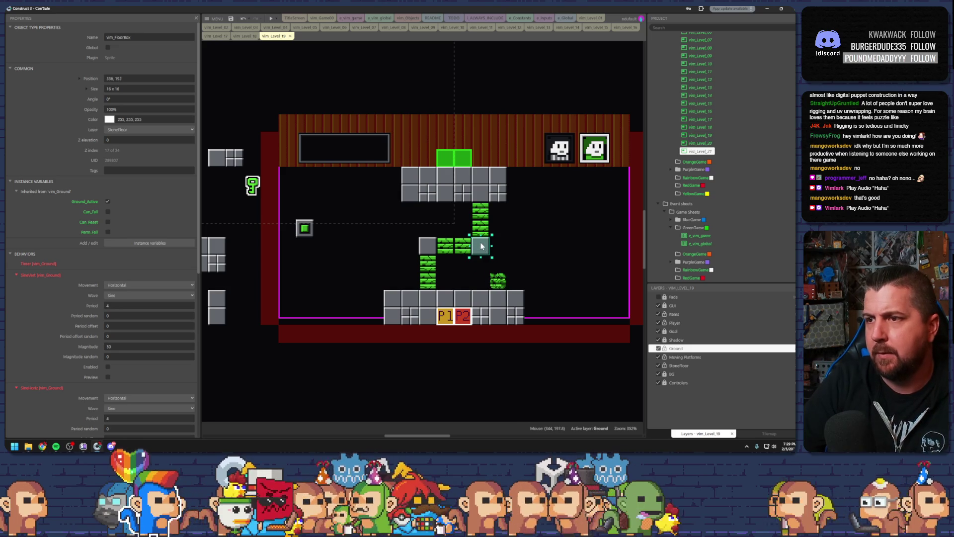
{"action": "left_click", "coordinate": [528, 268]}
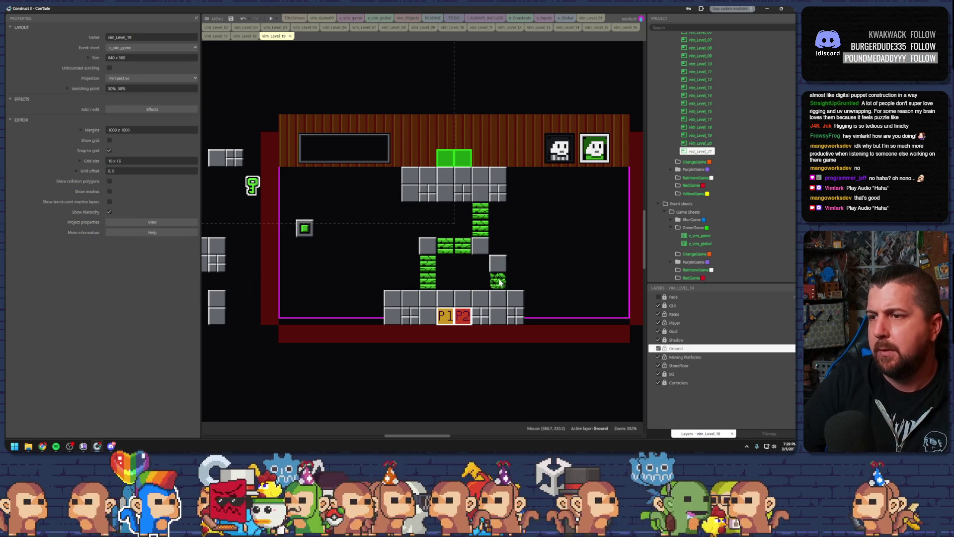
{"action": "left_click_drag", "start_coordinate": [252, 185], "coordinate": [497, 255]}
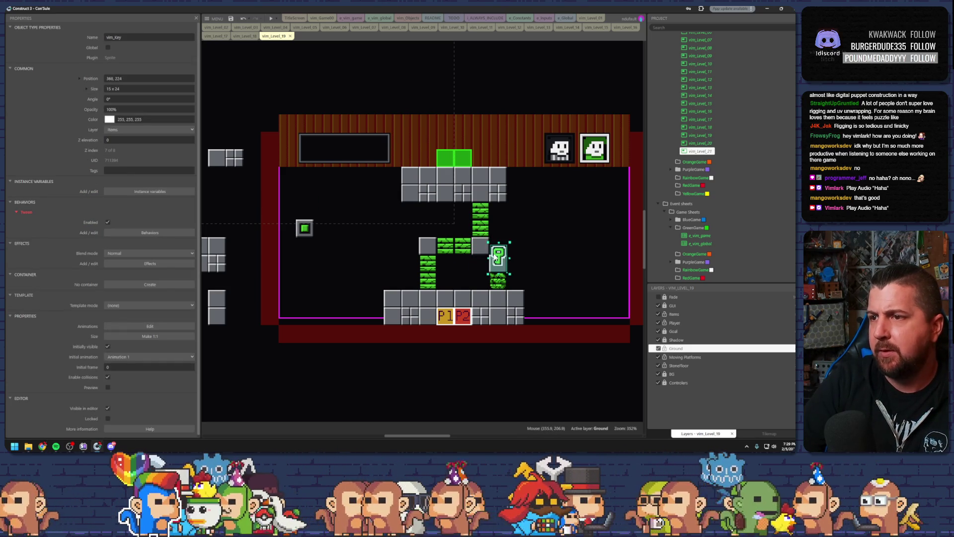
{"action": "left_click", "coordinate": [523, 294]}
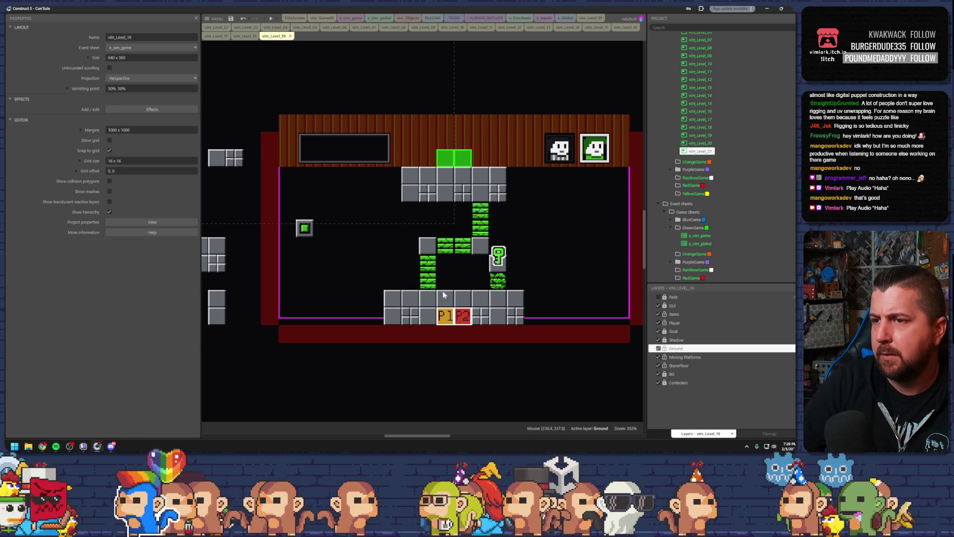
{"action": "left_click_drag", "start_coordinate": [498, 281], "coordinate": [443, 266]}
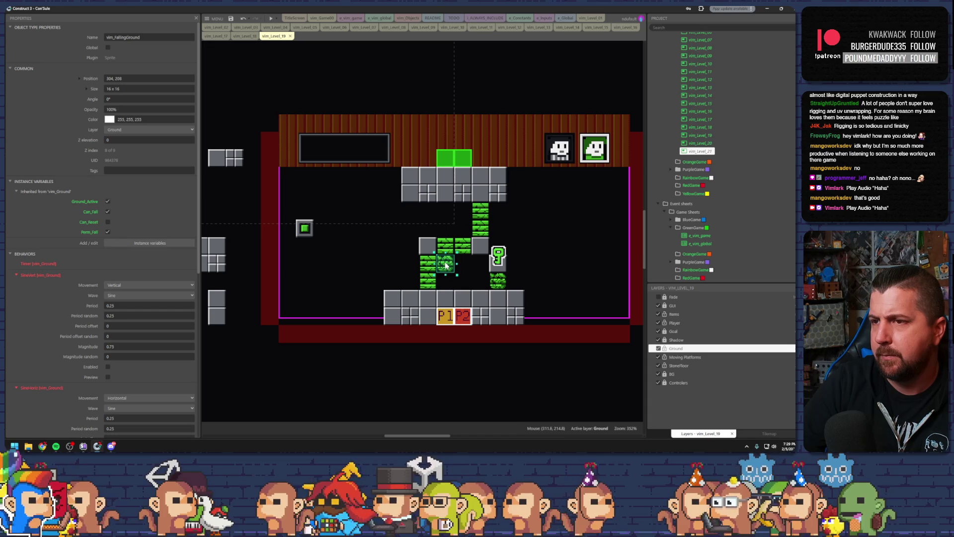
{"action": "mouse_move", "coordinate": [445, 264]}
{"action": "left_mouse_down"}
{"action": "mouse_move", "coordinate": [448, 250]}
{"action": "mouse_move", "coordinate": [452, 265]}
{"action": "mouse_move", "coordinate": [456, 255]}
{"action": "mouse_move", "coordinate": [464, 263]}
{"action": "left_mouse_up"}
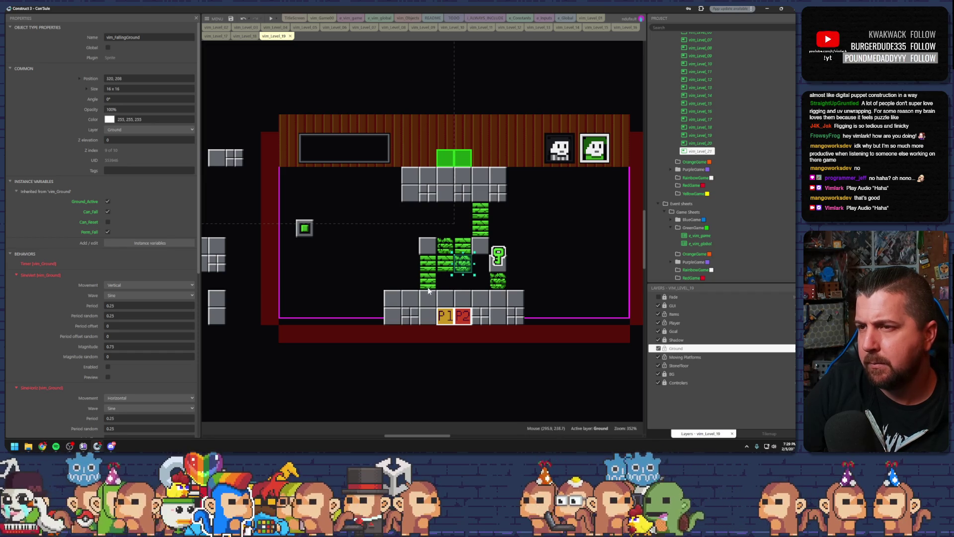
Step: Launch a preview of Level 19
{"action": "scroll", "coordinate": [499, 284], "scroll_direction": "up", "scroll_amount": 2}
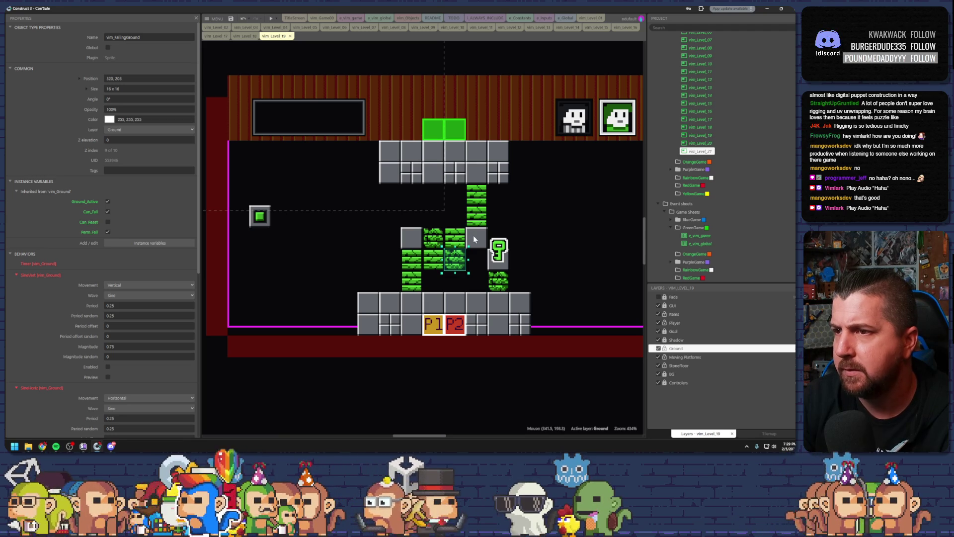
{"action": "left_click", "coordinate": [263, 216]}
{"action": "key", "text": "F5"}
Step: Open Notepad's Cross The Gap notes at the blank line below the bug list
{"action": "key", "text": "super"}
{"action": "type", "text": "noi"}
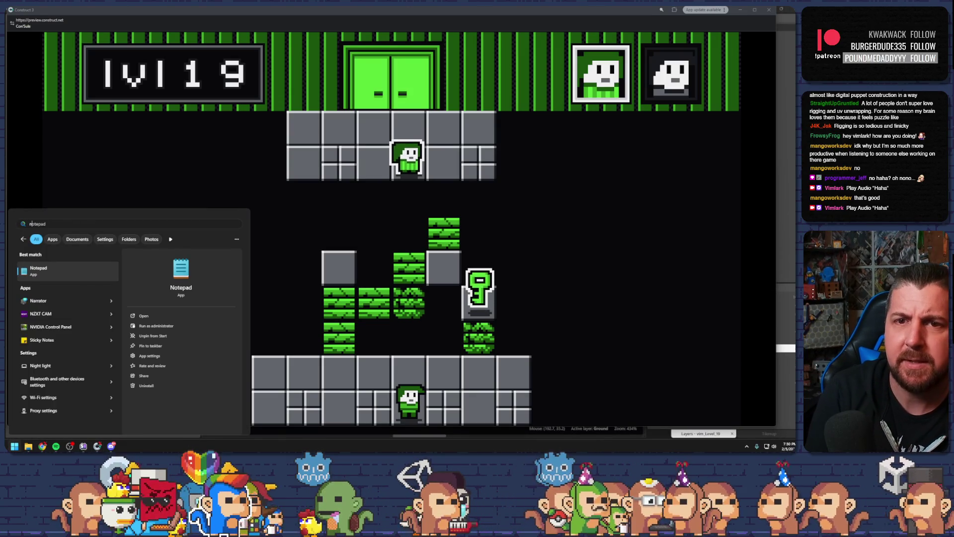
{"action": "key", "text": "Return"}
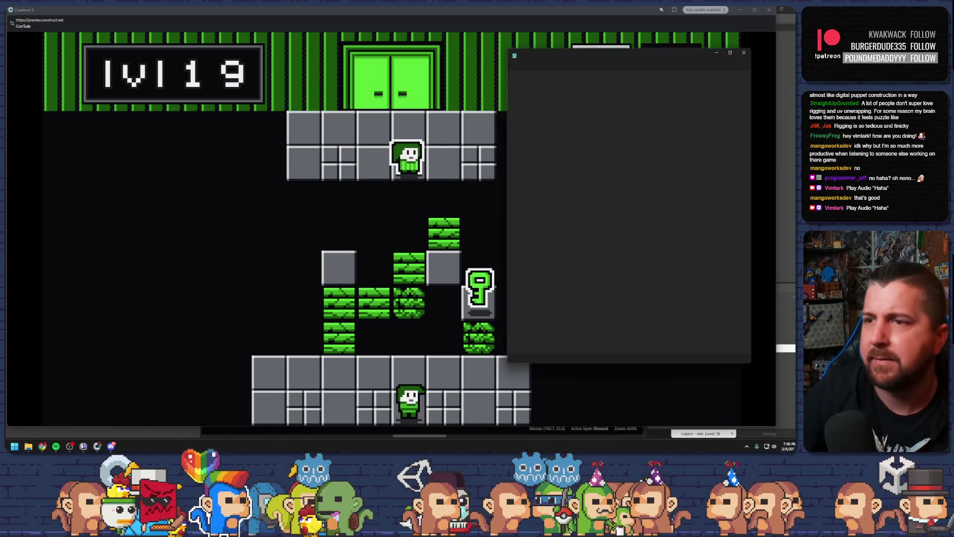
{"action": "left_click", "coordinate": [532, 50]}
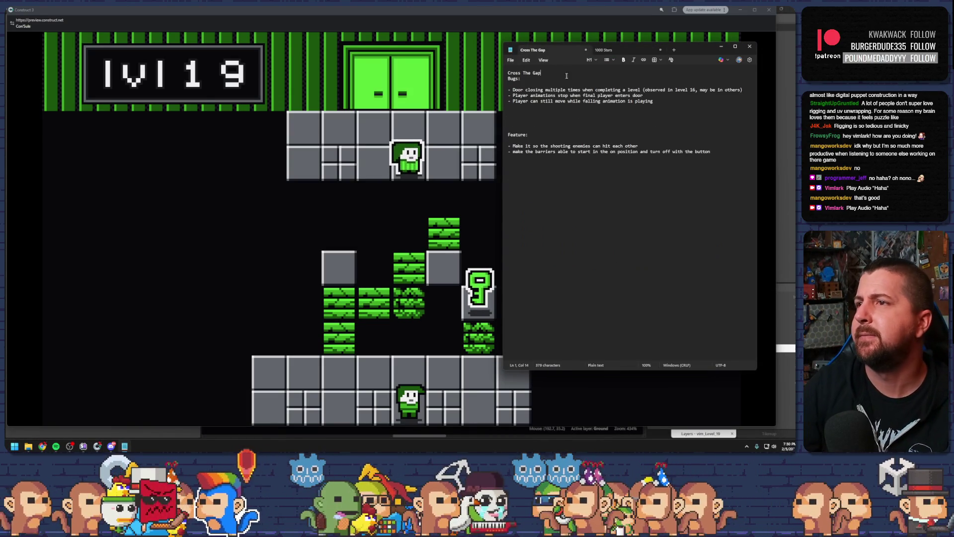
{"action": "left_click", "coordinate": [664, 107]}
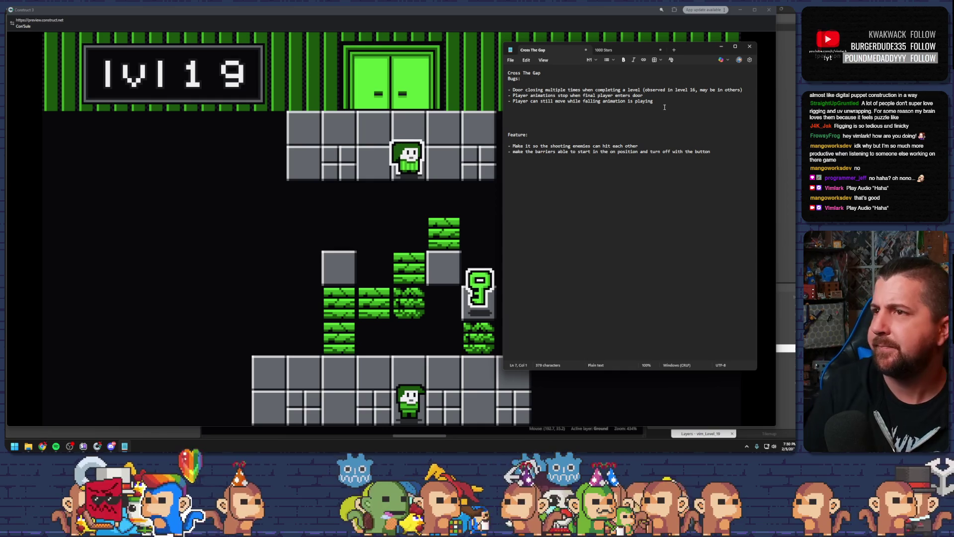
Step: Log the bug where a reset button after a falling platform locks moving or switching player
{"action": "type", "text": "- "}
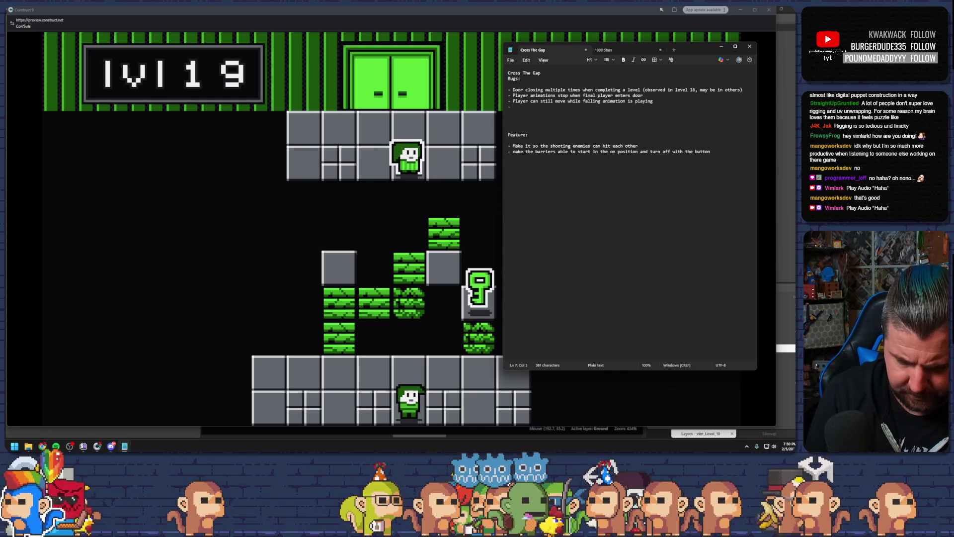
{"action": "type", "text": "Some"}
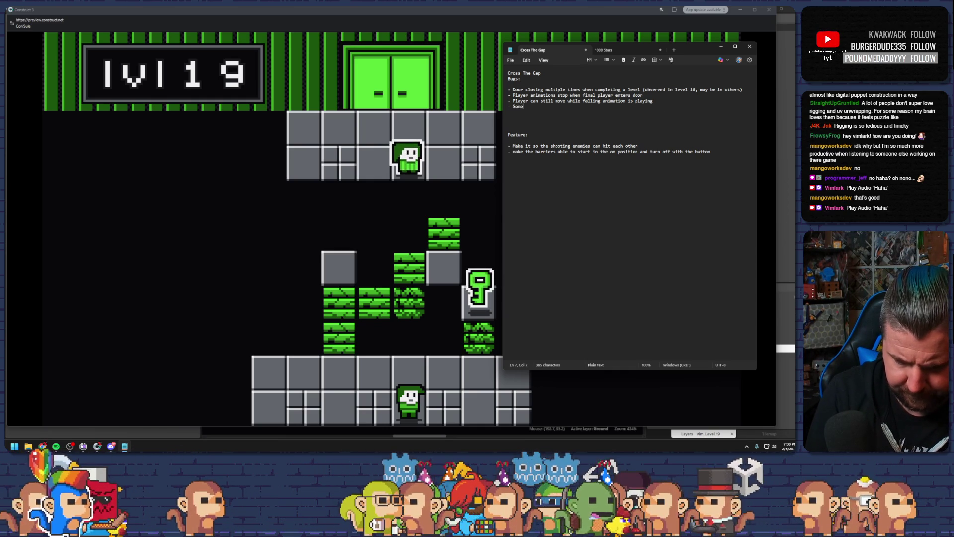
{"action": "type", "text": "times whren"}
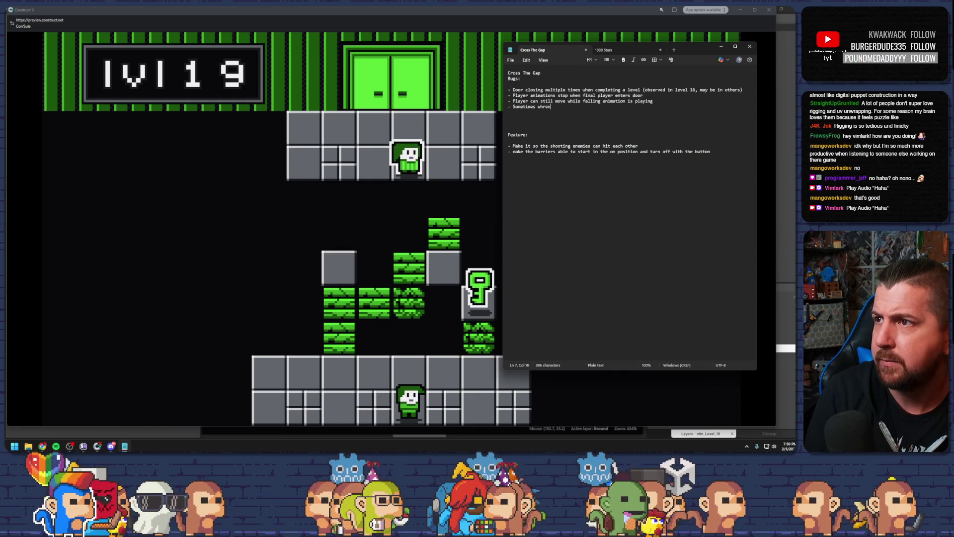
{"action": "key", "text": "BackSpace"}
{"action": "key", "text": "BackSpace"}
{"action": "key", "text": "BackSpace"}
{"action": "type", "text": "en s"}
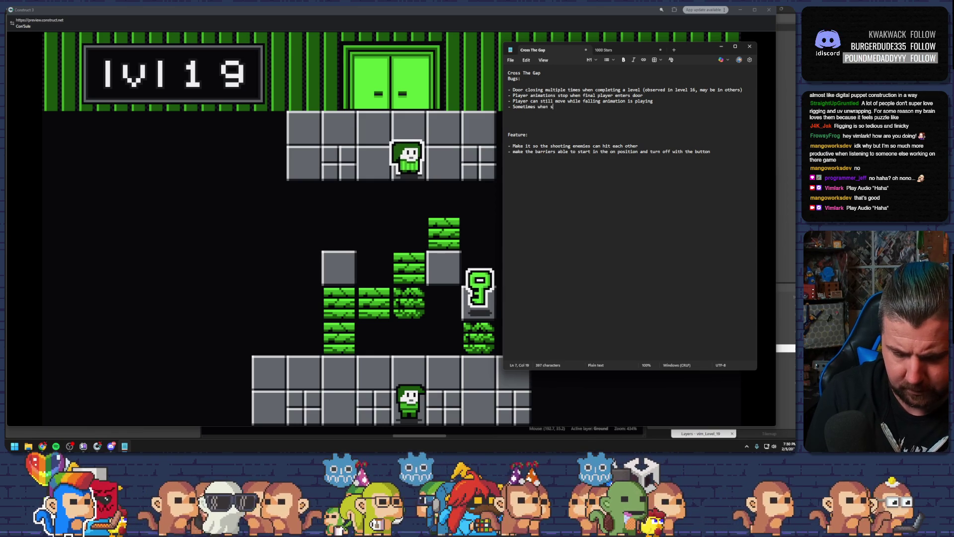
{"action": "type", "text": "tepp"}
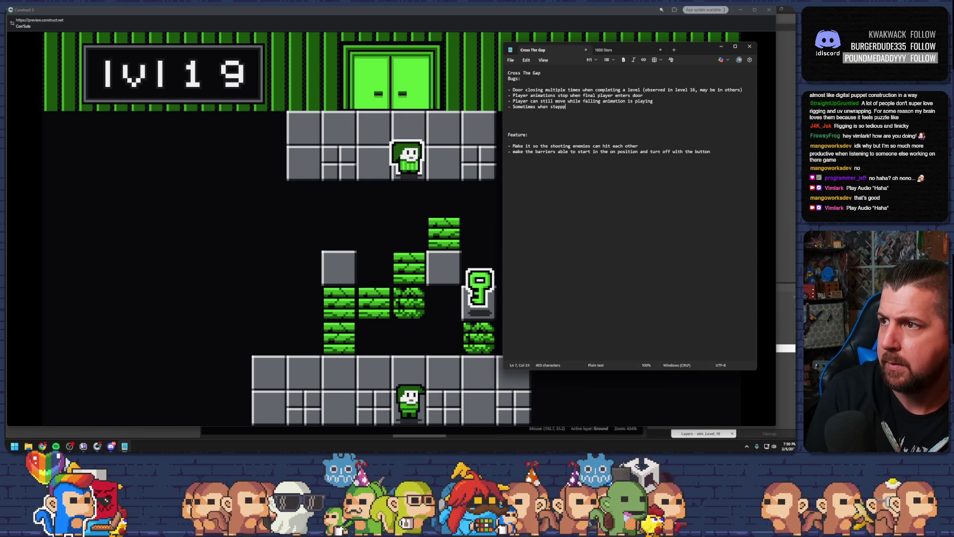
{"action": "type", "text": "ing on a t"}
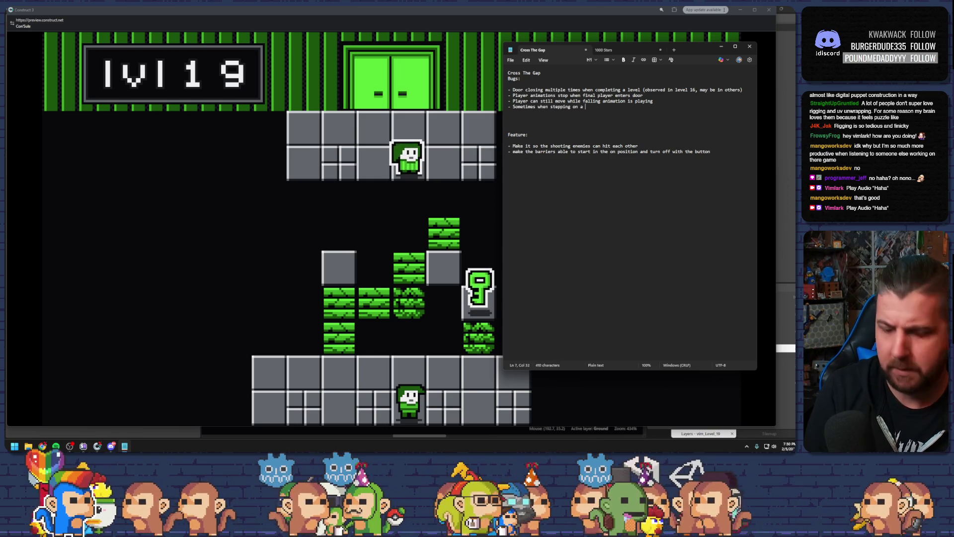
{"action": "key", "text": "BackSpace"}
{"action": "type", "text": "resetr "}
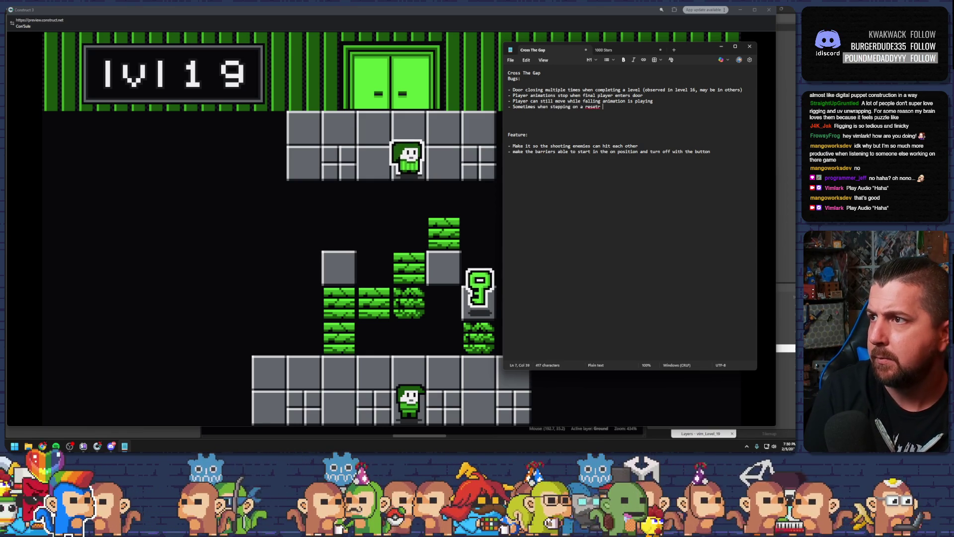
{"action": "key", "text": "BackSpace"}
{"action": "key", "text": "BackSpace"}
{"action": "type", "text": " button "}
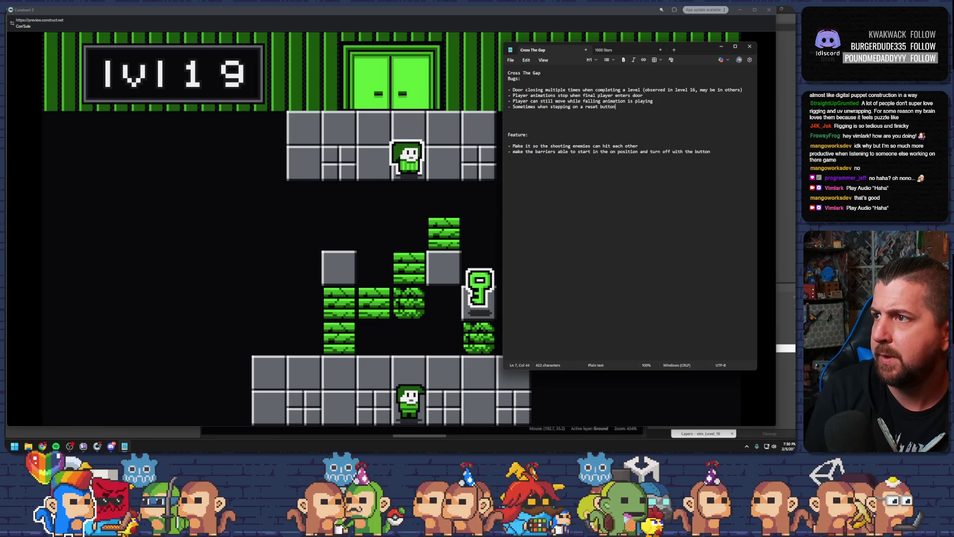
{"action": "type", "text": "quickl"}
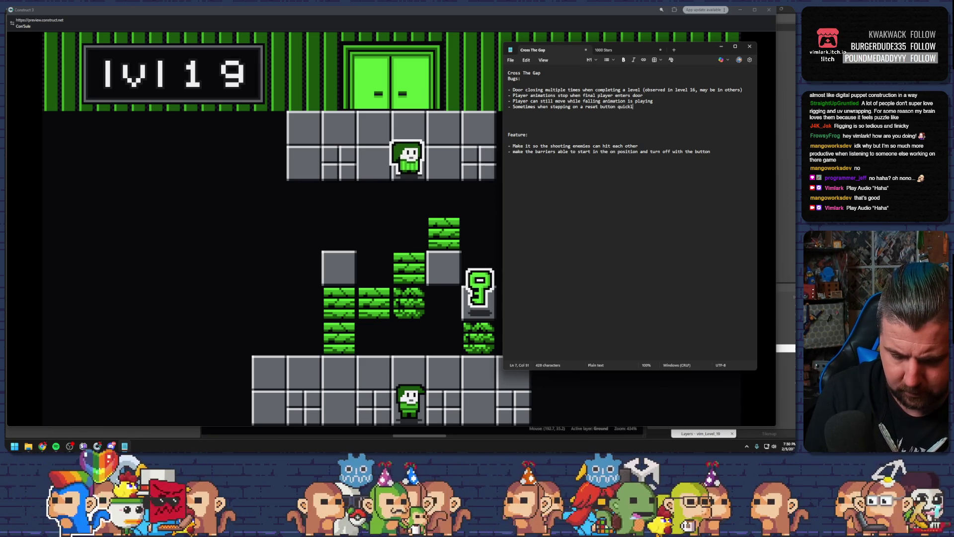
{"action": "type", "text": "y after le"}
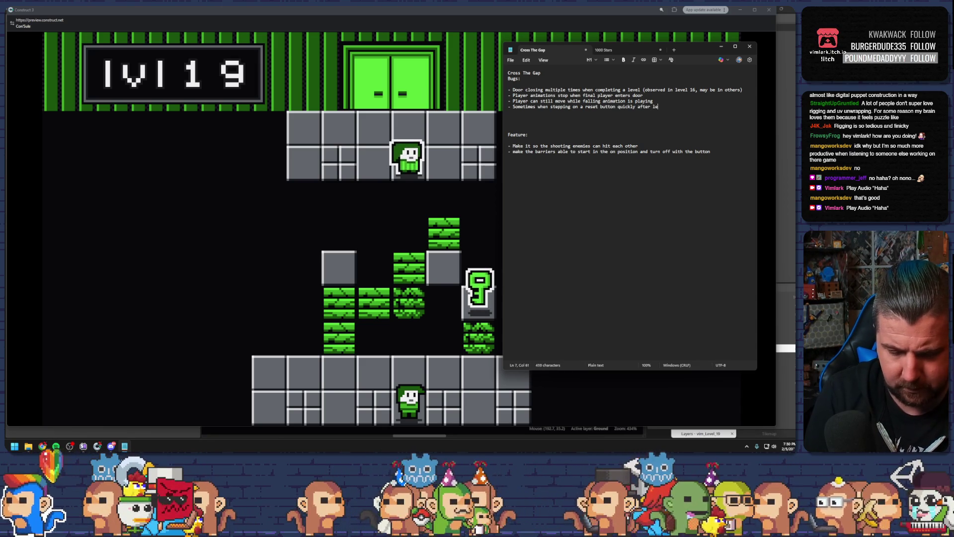
{"action": "type", "text": "aving a falling "}
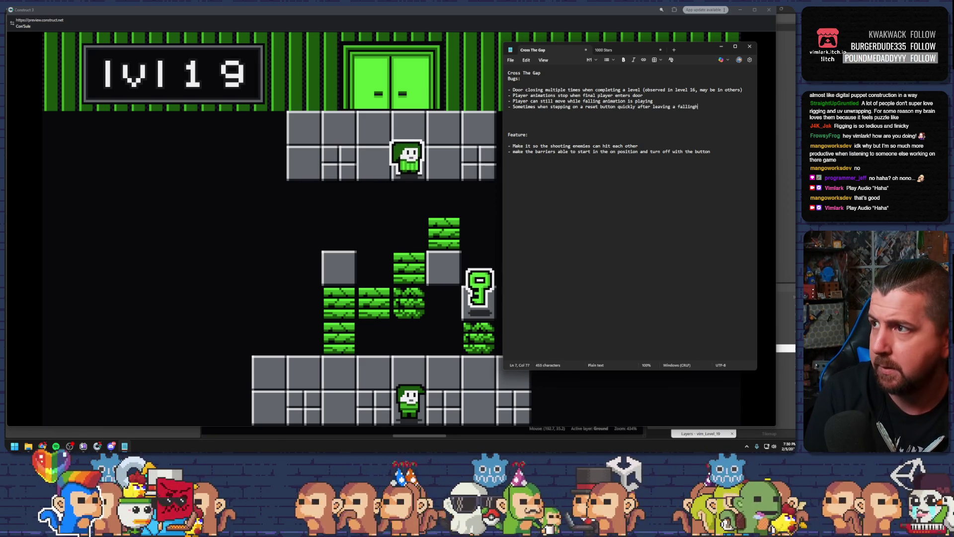
{"action": "type", "text": "plat"}
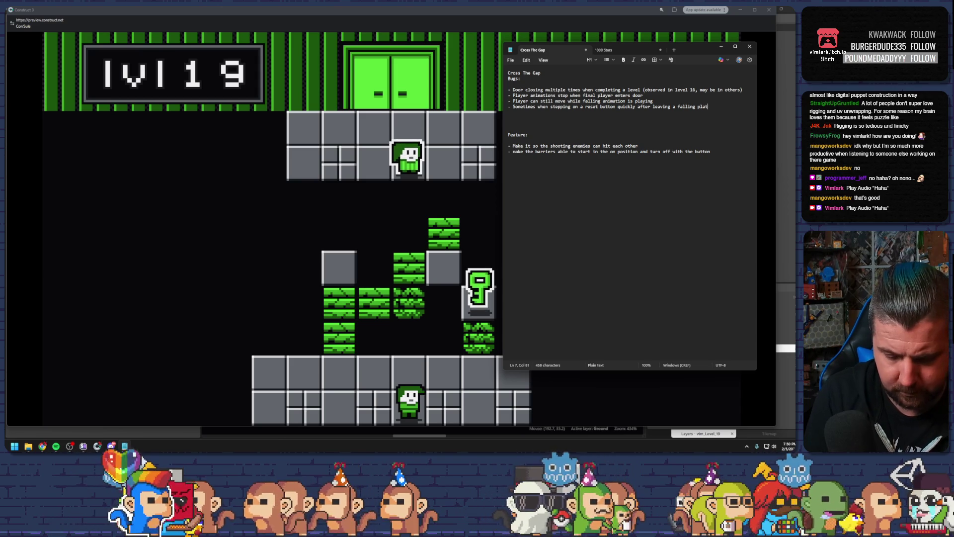
{"action": "type", "text": "fo"}
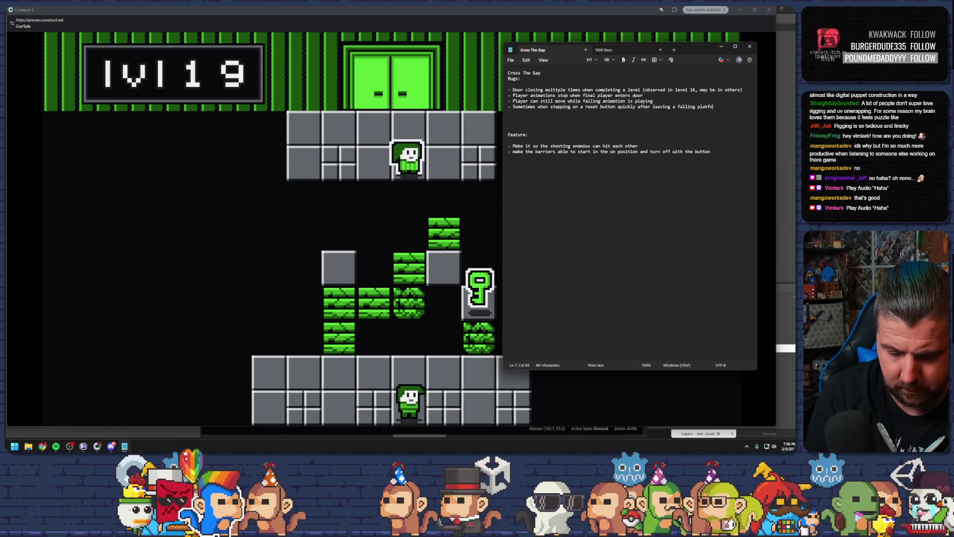
{"action": "type", "text": "rm. "}
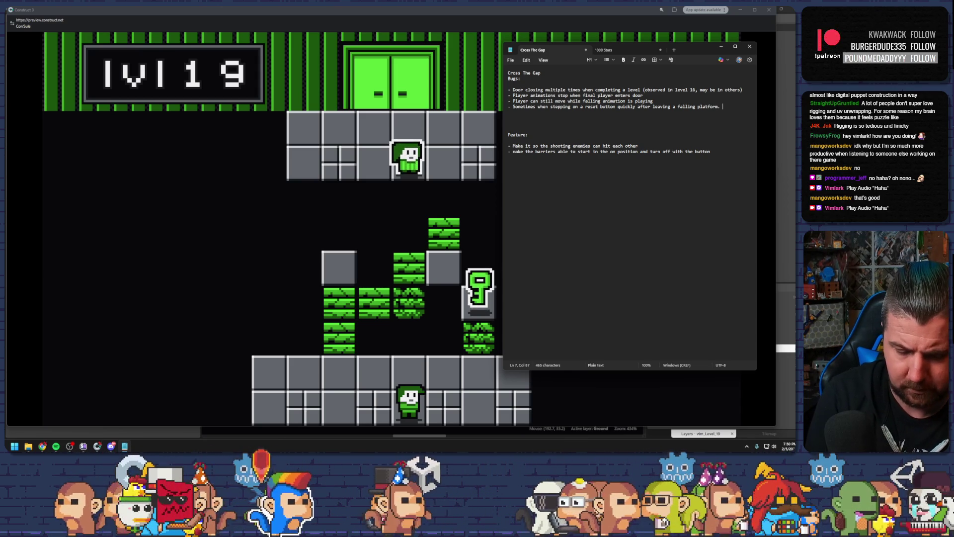
{"action": "type", "text": "The game "}
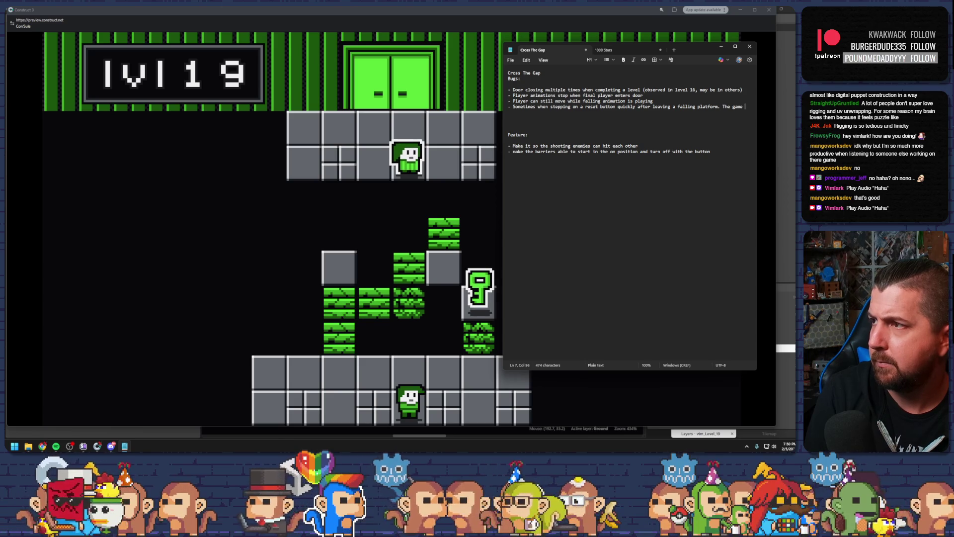
{"action": "type", "text": "lock"}
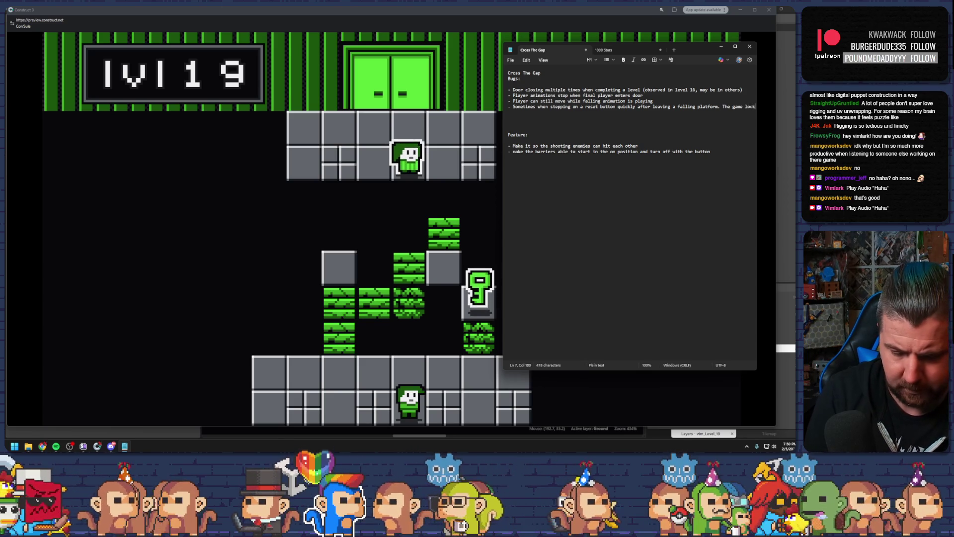
{"action": "type", "text": "s up and th"}
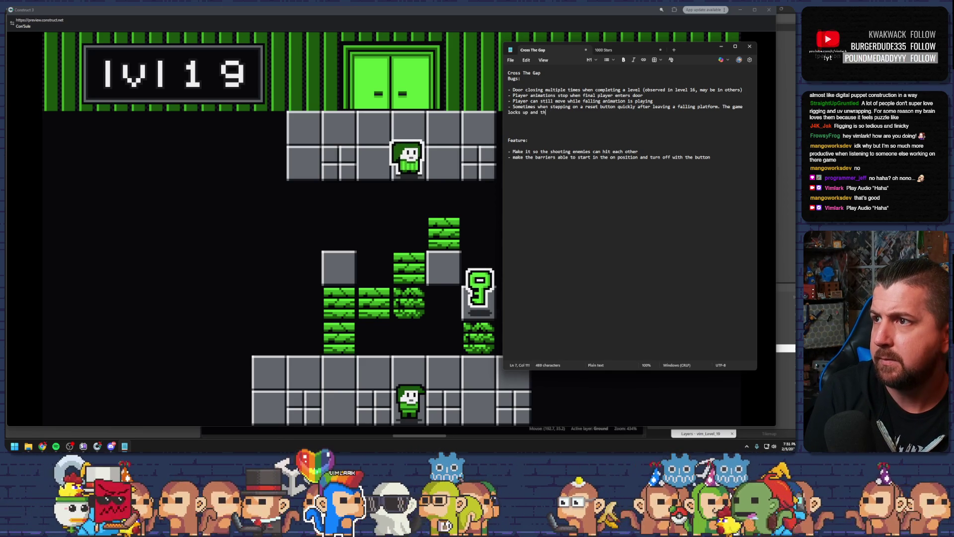
{"action": "key", "text": "BackSpace"}
{"action": "key", "text": "BackSpace"}
{"action": "type", "text": "we "}
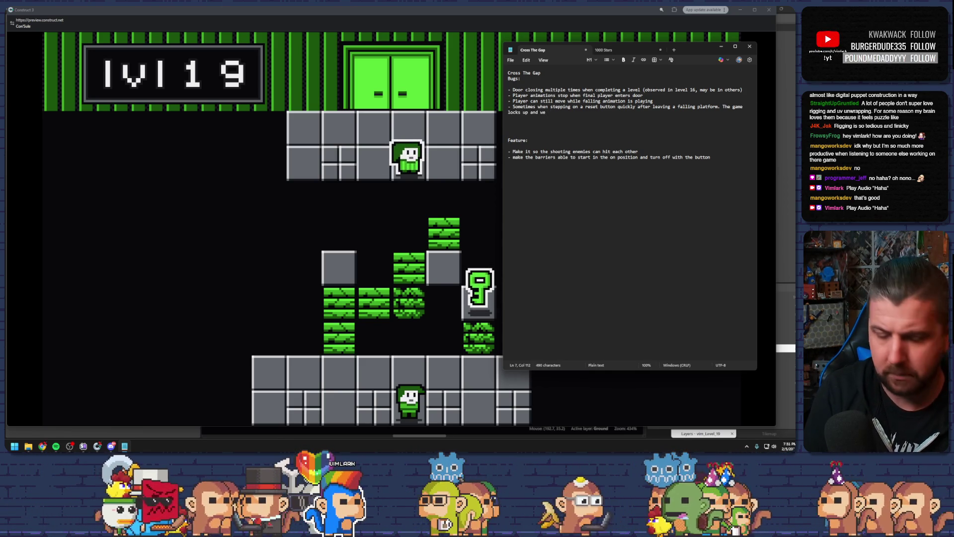
{"action": "type", "text": "can no lon"}
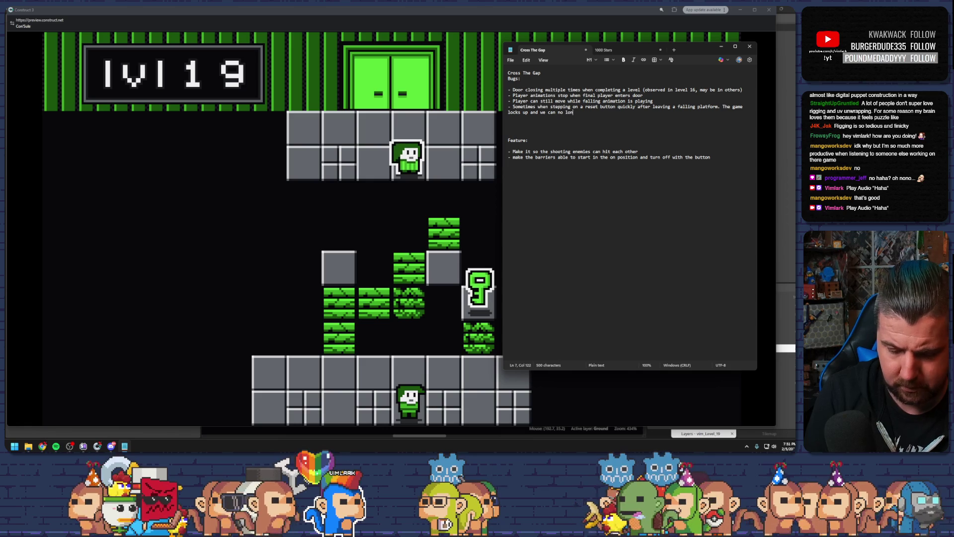
{"action": "type", "text": "ger mover "}
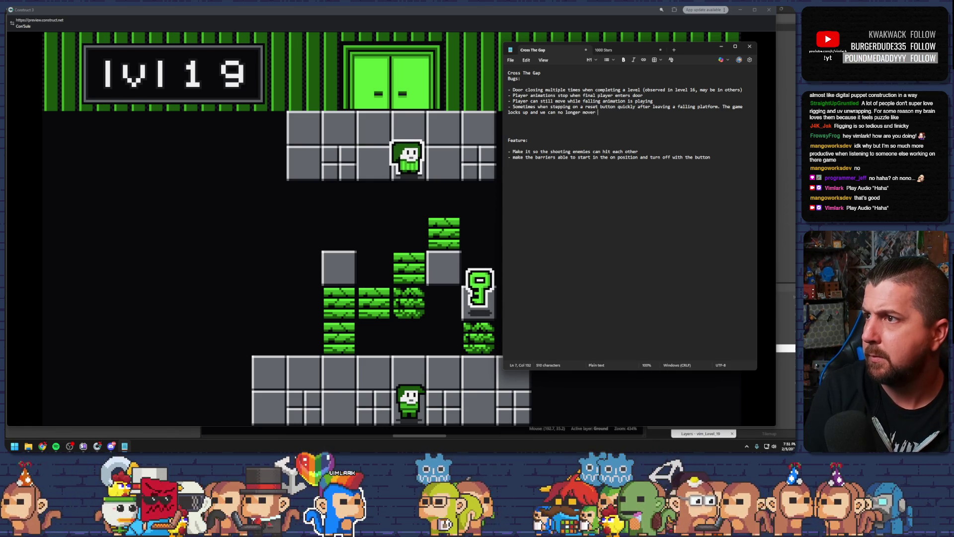
{"action": "key", "text": "BackSpace"}
{"action": "key", "text": "BackSpace"}
{"action": "type", "text": " the player"}
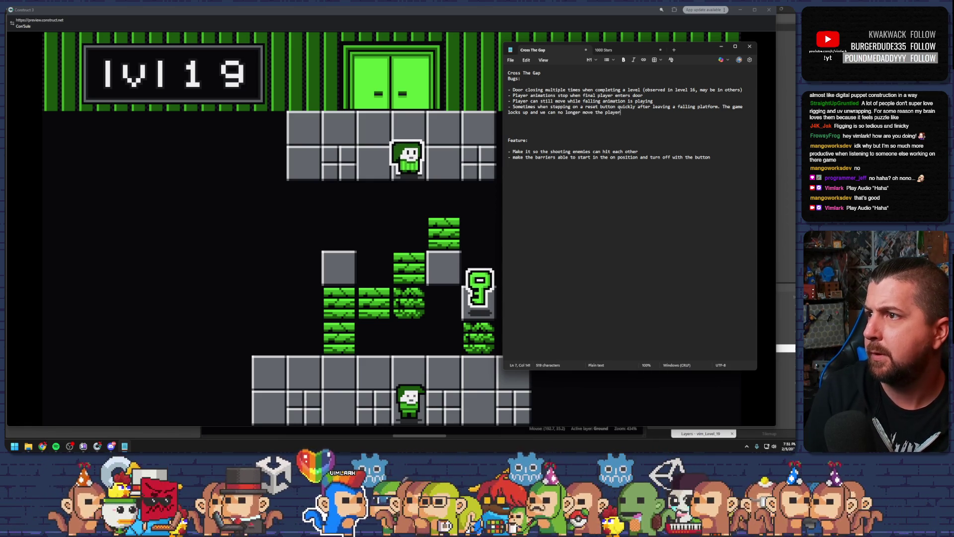
{"action": "type", "text": "."}
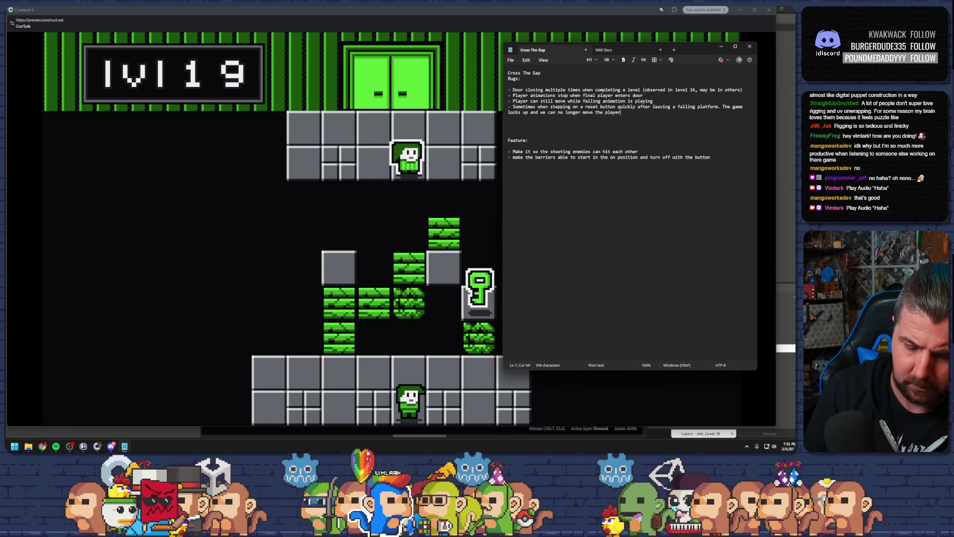
{"action": "left_click", "coordinate": [594, 113]}
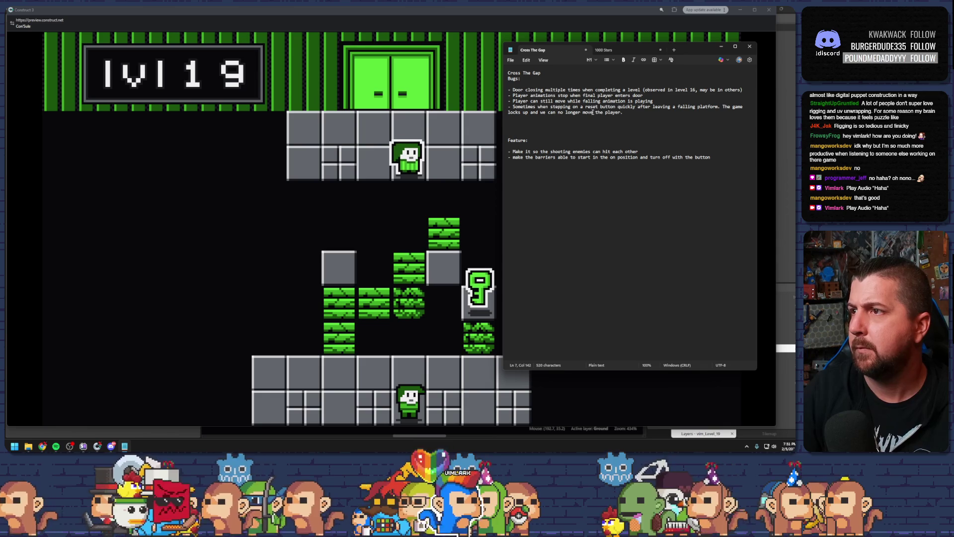
{"action": "type", "text": "or swi"}
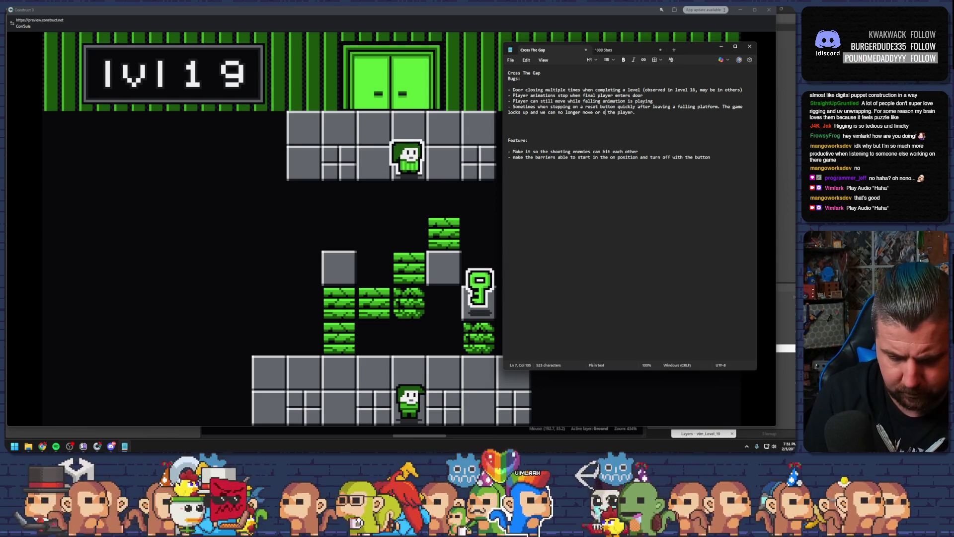
{"action": "key", "text": "alt+Tab"}
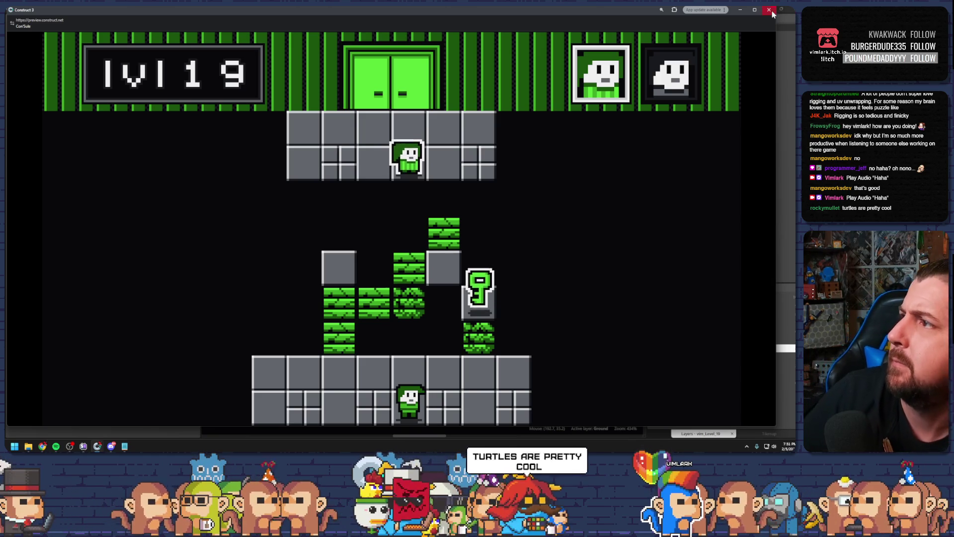
Step: Close the Level 19 preview window and minimize the Notepad bug list
{"action": "left_click", "coordinate": [768, 9]}
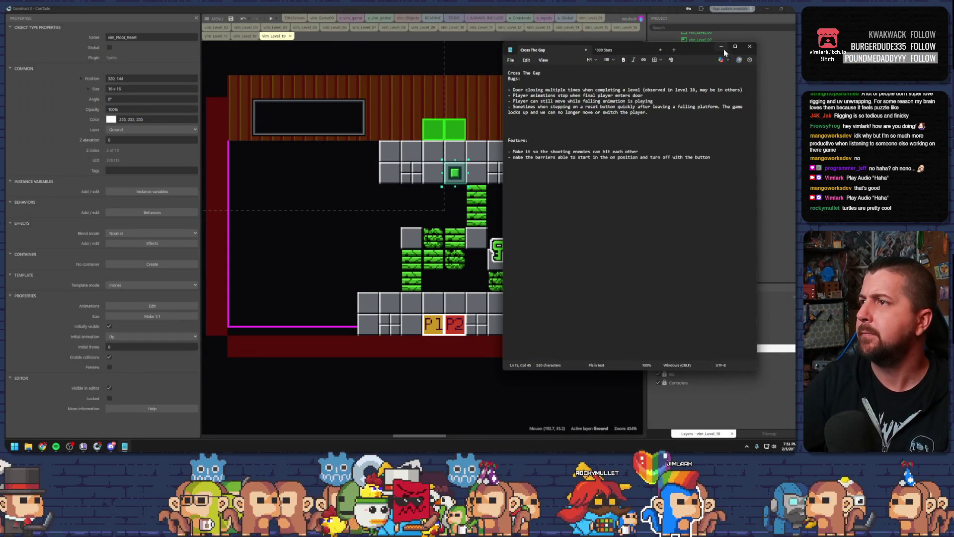
{"action": "left_click", "coordinate": [723, 49]}
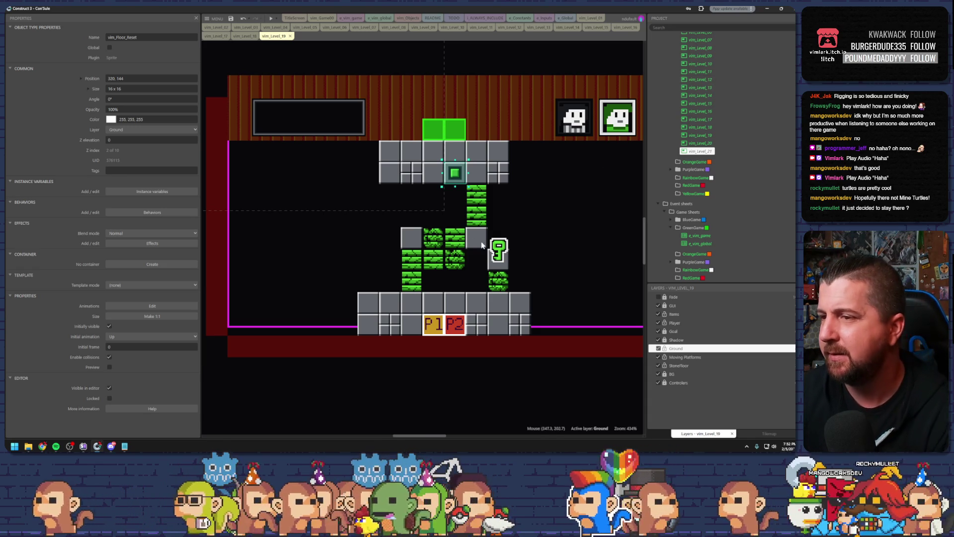
Step: Deselect the reset tile, zoom into the vim_Level_19 layout, and save the project
{"action": "left_click", "coordinate": [515, 282]}
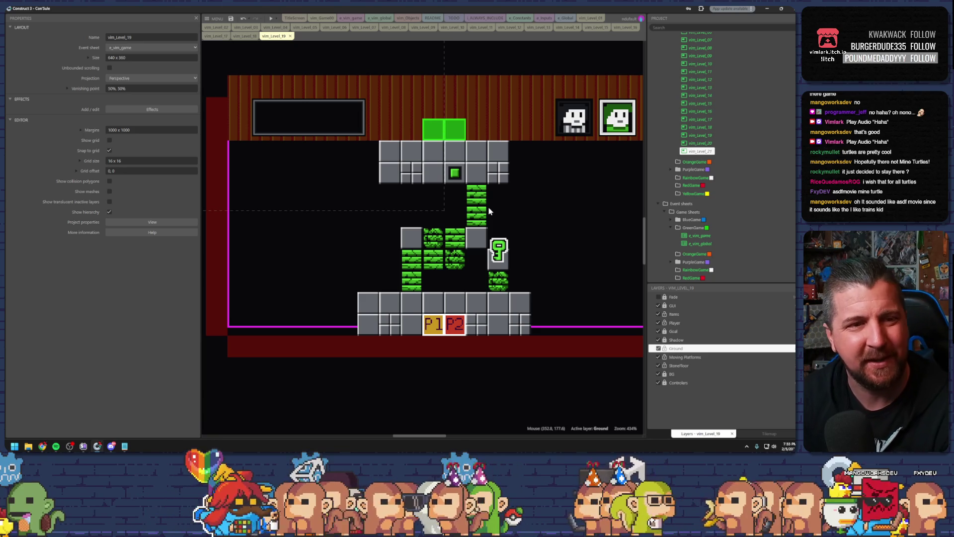
{"action": "scroll", "coordinate": [386, 205], "scroll_direction": "up", "scroll_amount": 2}
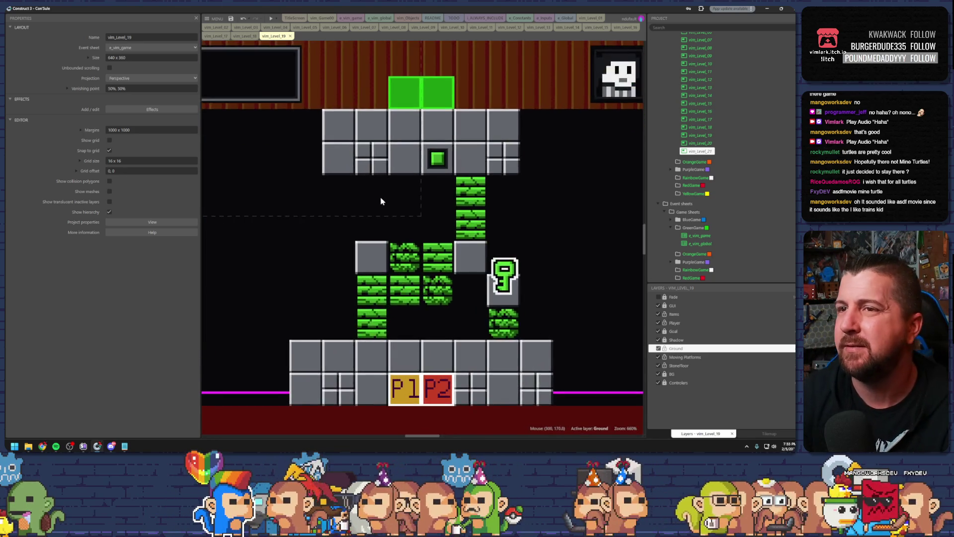
{"action": "left_click", "coordinate": [231, 19]}
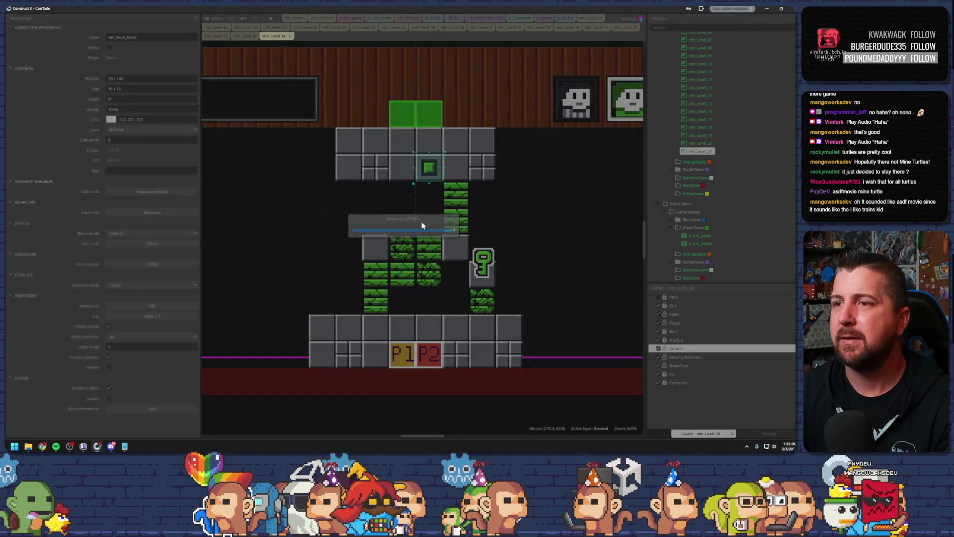
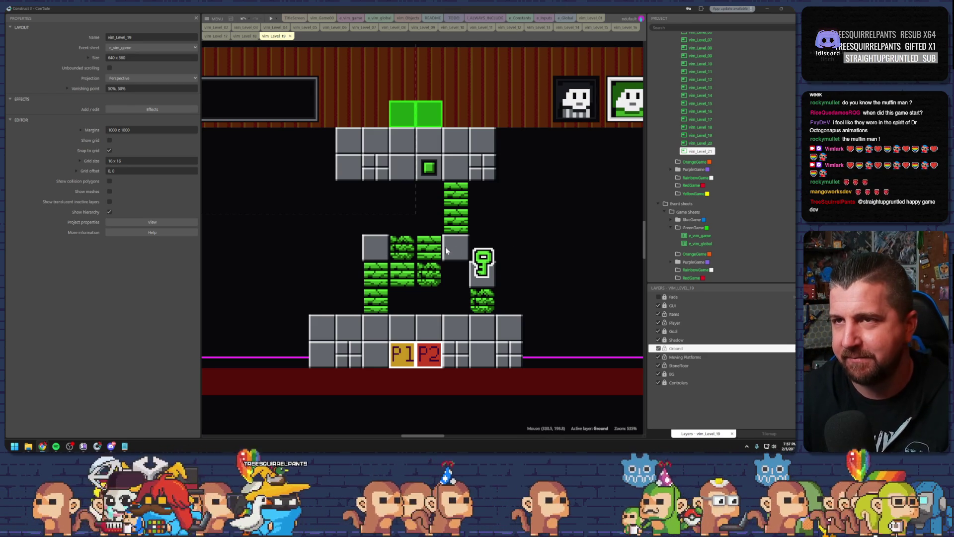
Step: Undo the last change and inspect the green blocks, key and two-tile floor box
{"action": "key", "text": "ctrl+z"}
{"action": "left_click_drag", "start_coordinate": [521, 220], "coordinate": [509, 226]}
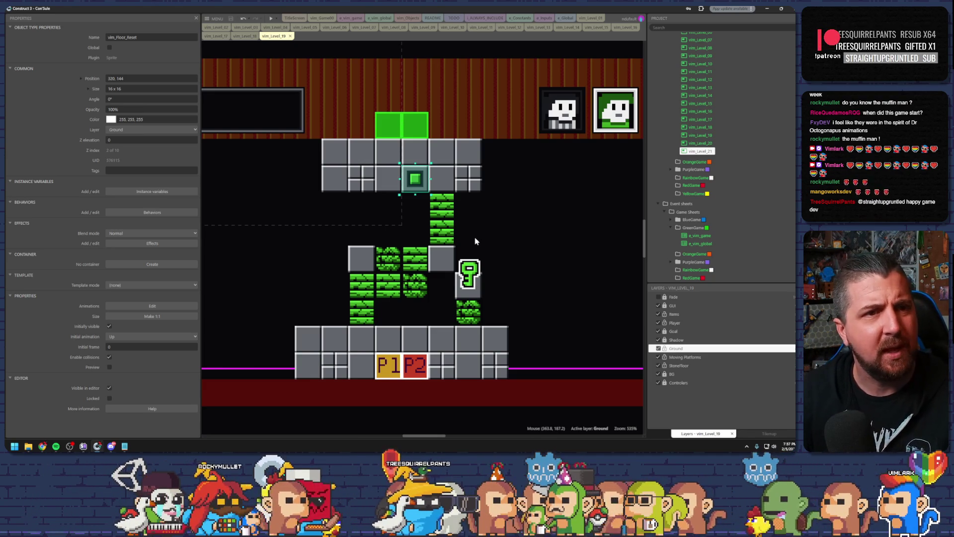
{"action": "mouse_move", "coordinate": [490, 230]}
{"action": "left_mouse_down"}
{"action": "mouse_move", "coordinate": [472, 225]}
{"action": "mouse_move", "coordinate": [488, 230]}
{"action": "left_mouse_up"}
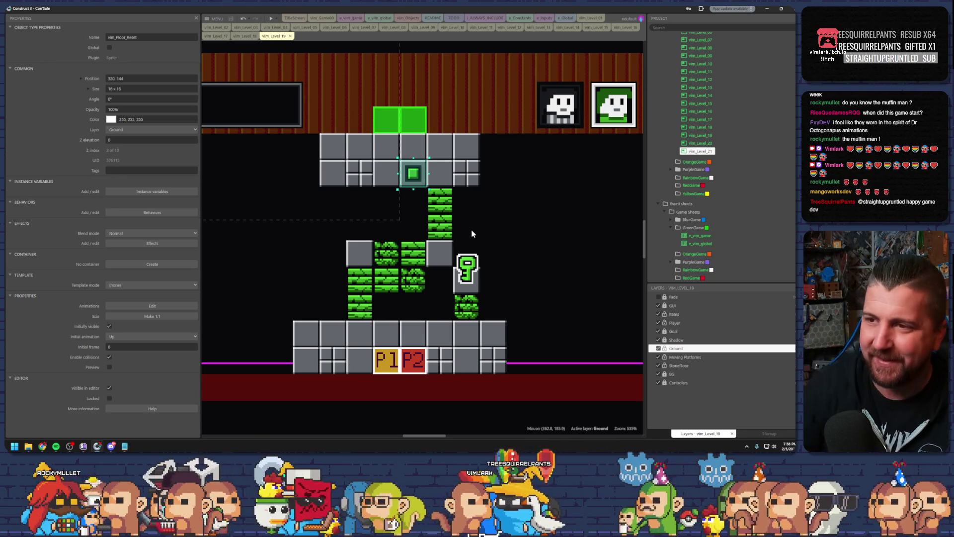
{"action": "left_click", "coordinate": [382, 256]}
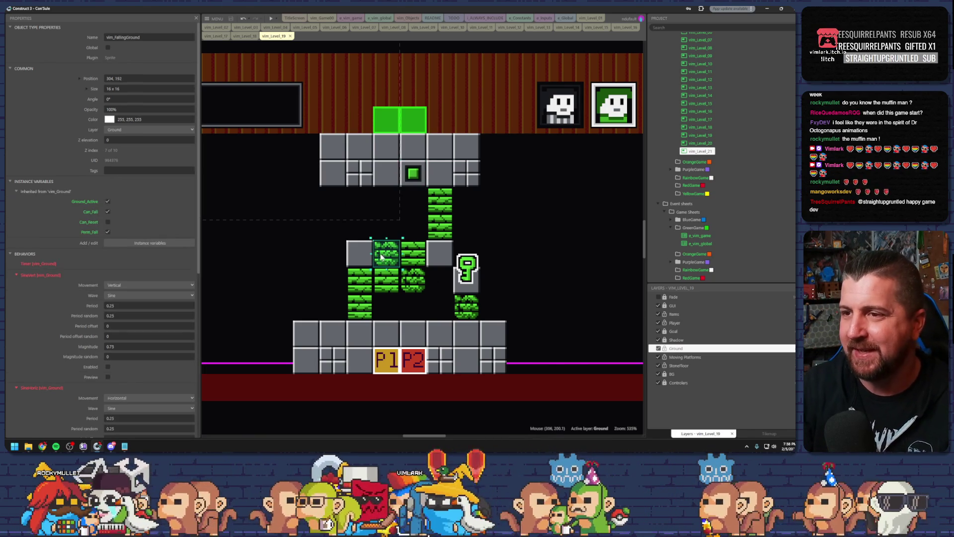
{"action": "left_click", "coordinate": [488, 244]}
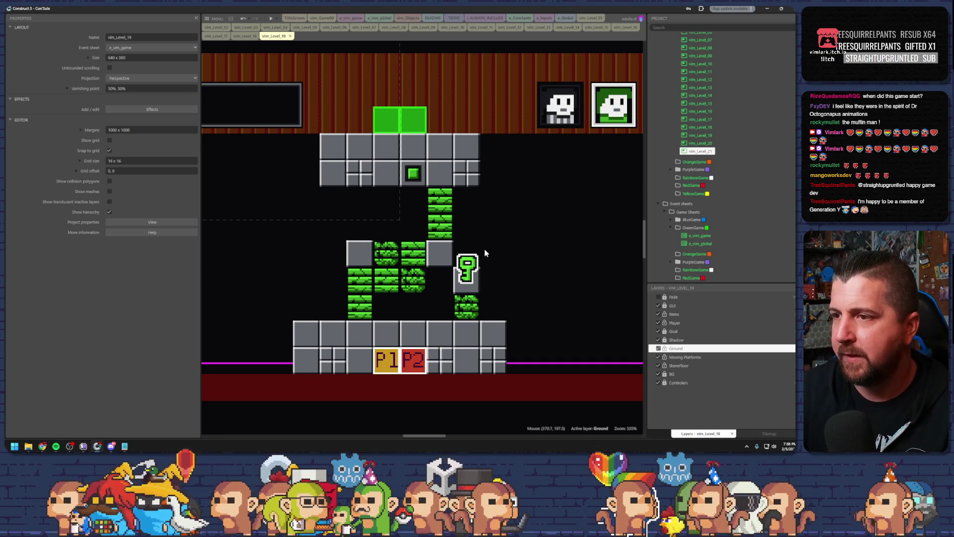
{"action": "left_click", "coordinate": [470, 269]}
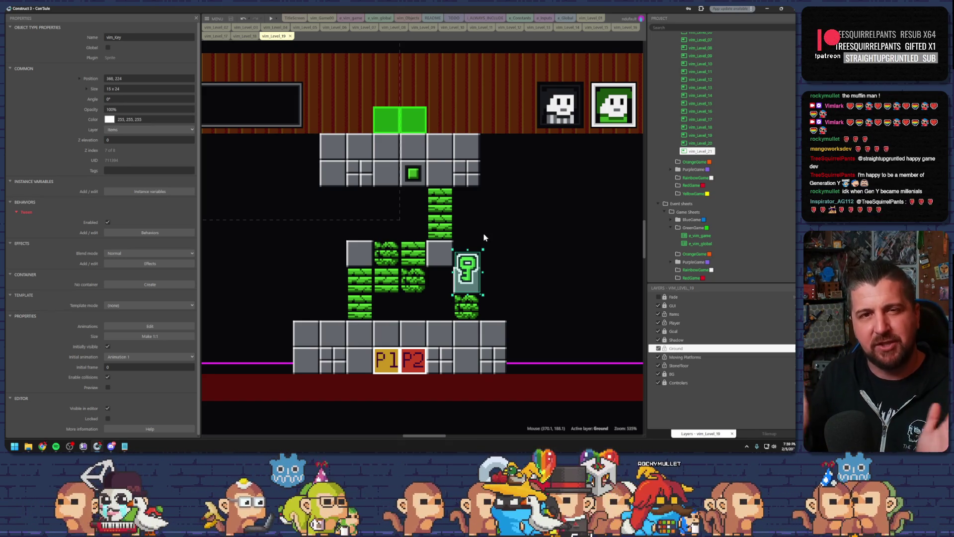
{"action": "left_click", "coordinate": [507, 261]}
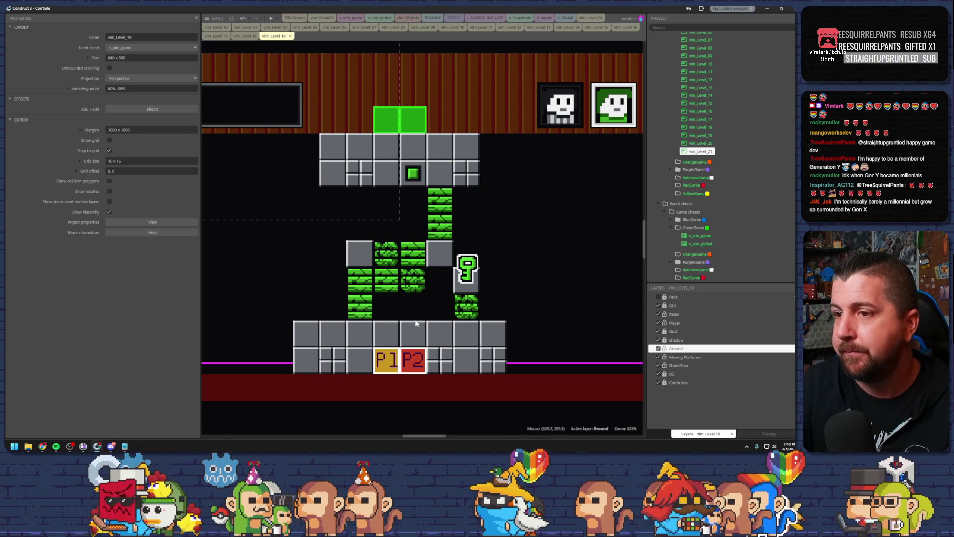
{"action": "left_click", "coordinate": [423, 337]}
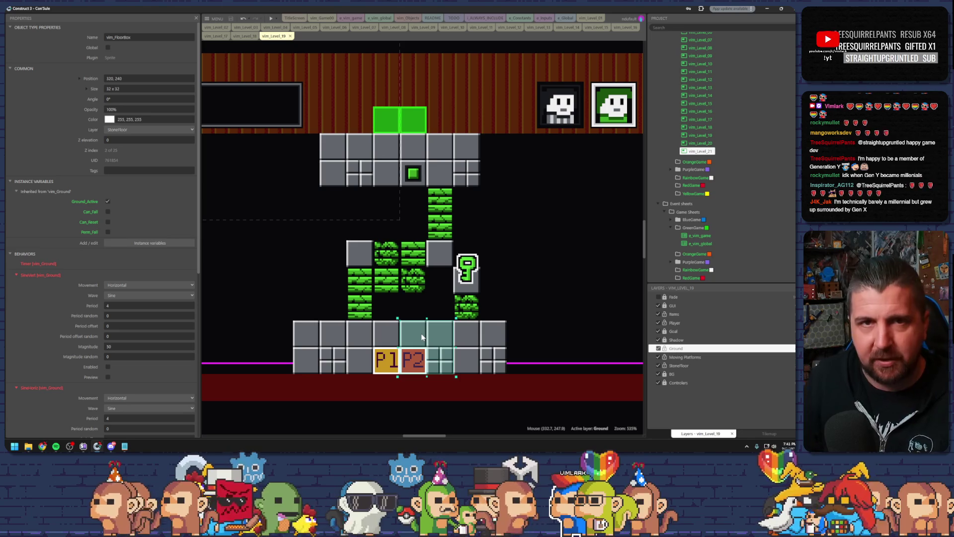
{"action": "left_click", "coordinate": [535, 302]}
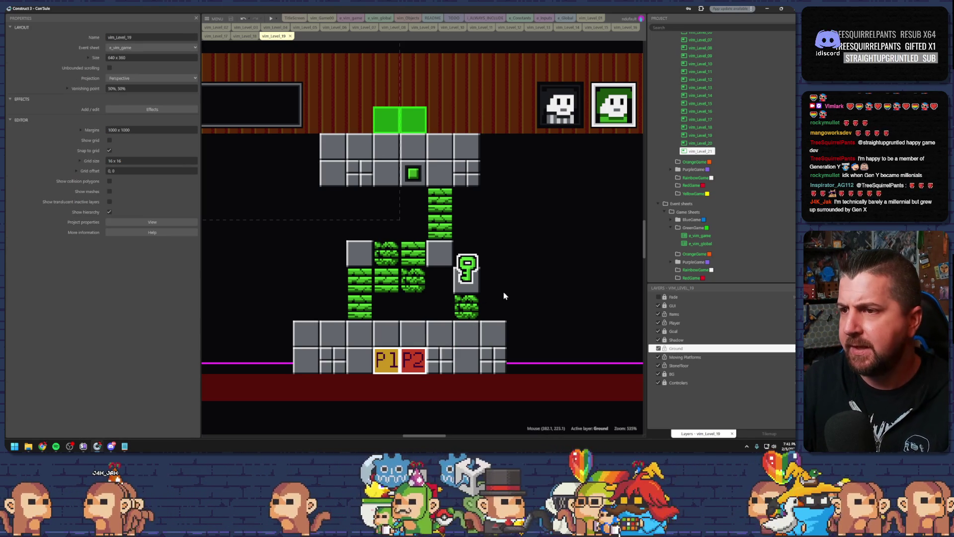
{"action": "left_click", "coordinate": [405, 257]}
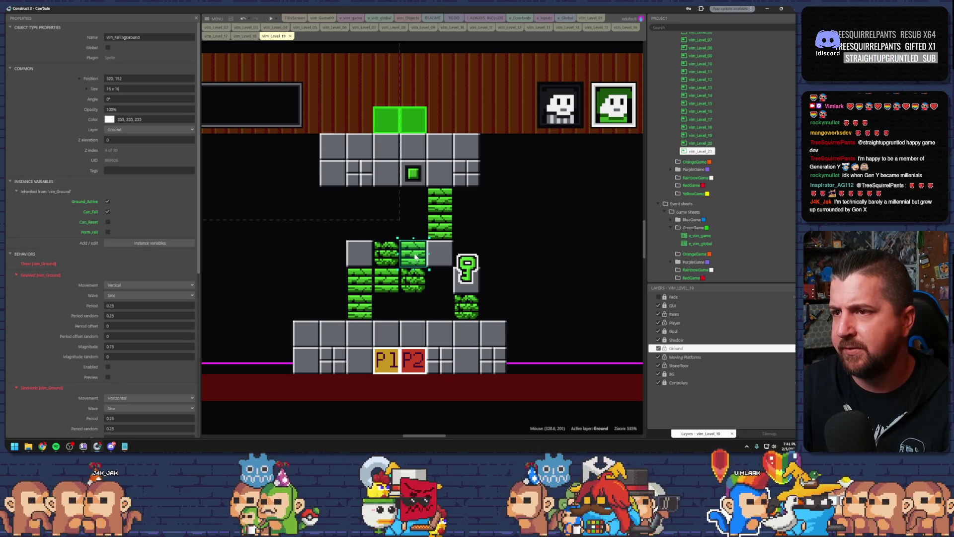
Step: Delete the top green column block and paste three copies of a green falling-ground block
{"action": "left_click", "coordinate": [444, 214]}
{"action": "key", "text": "Delete"}
{"action": "left_click", "coordinate": [403, 243]}
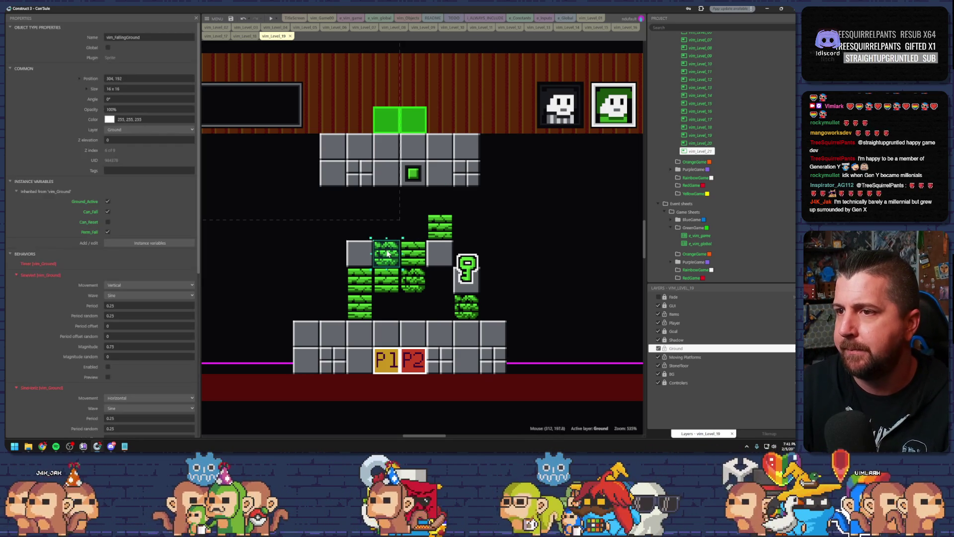
{"action": "key", "text": "ctrl+c"}
{"action": "key", "text": "ctrl+v"}
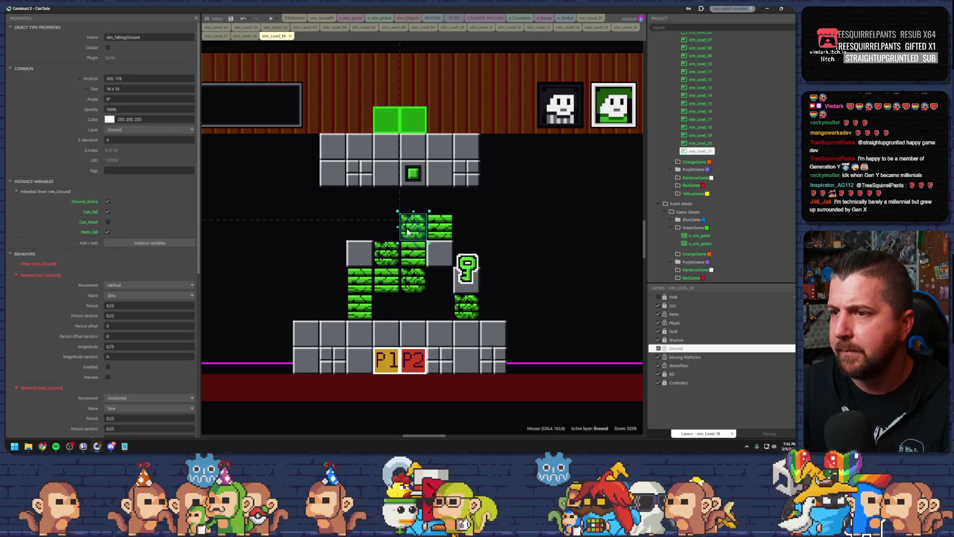
{"action": "key", "text": "ctrl+v"}
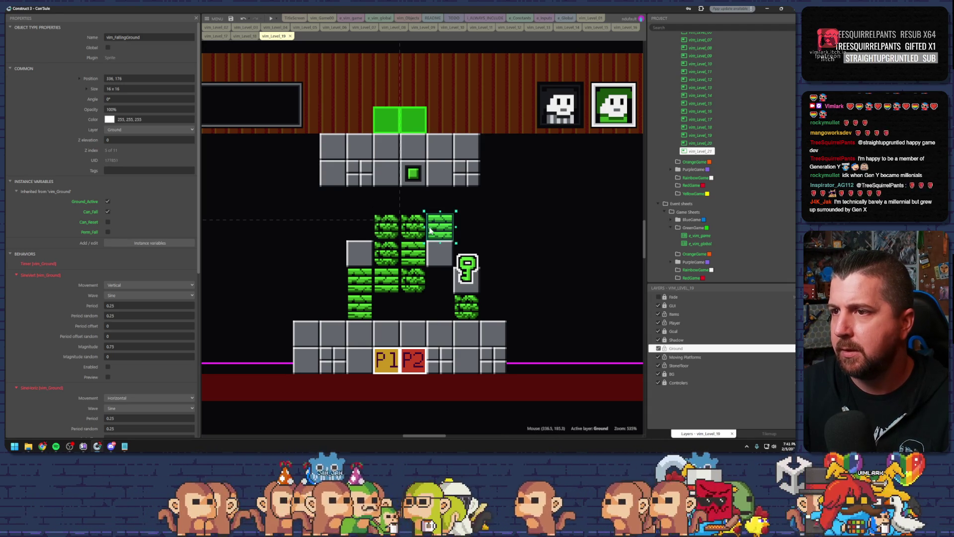
{"action": "key", "text": "ctrl+v"}
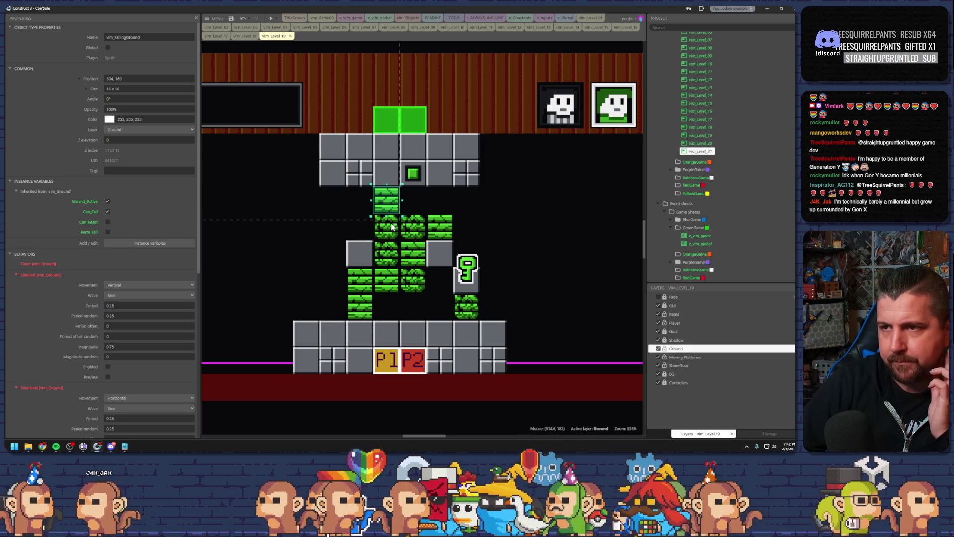
Step: Adjust the green cluster with an extra block one tile up-right, then preview the level
{"action": "left_click", "coordinate": [413, 225]}
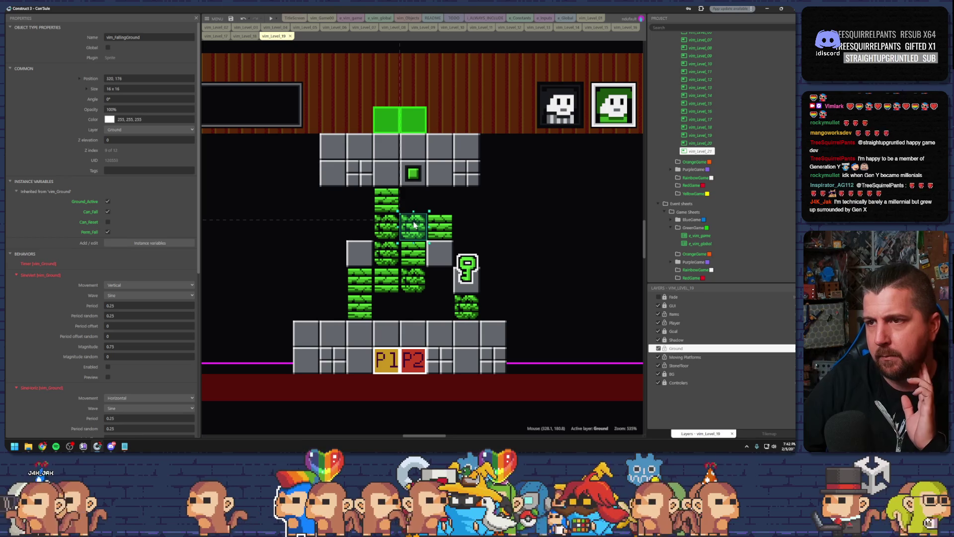
{"action": "key", "text": "Delete"}
{"action": "left_click", "coordinate": [396, 200]}
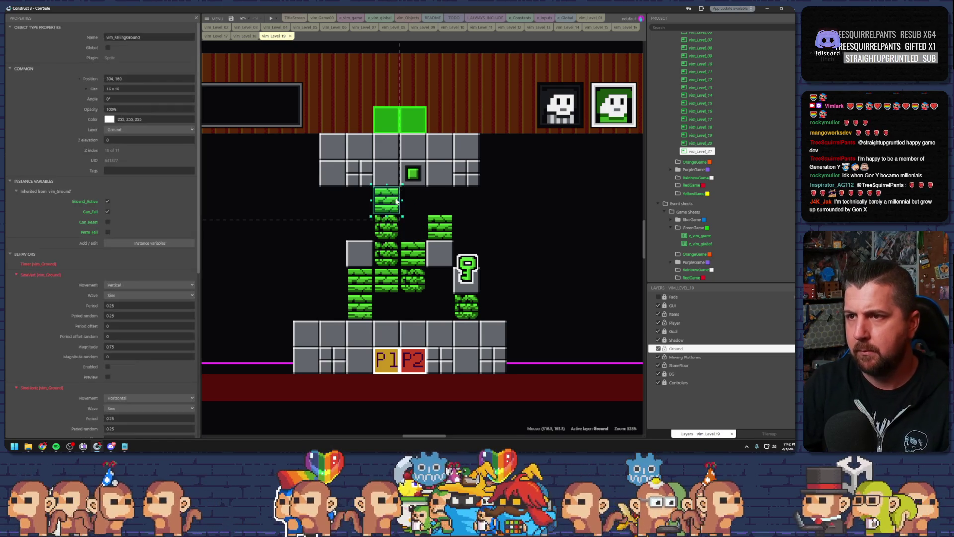
{"action": "key", "text": "ctrl+z"}
{"action": "left_click", "coordinate": [384, 227]}
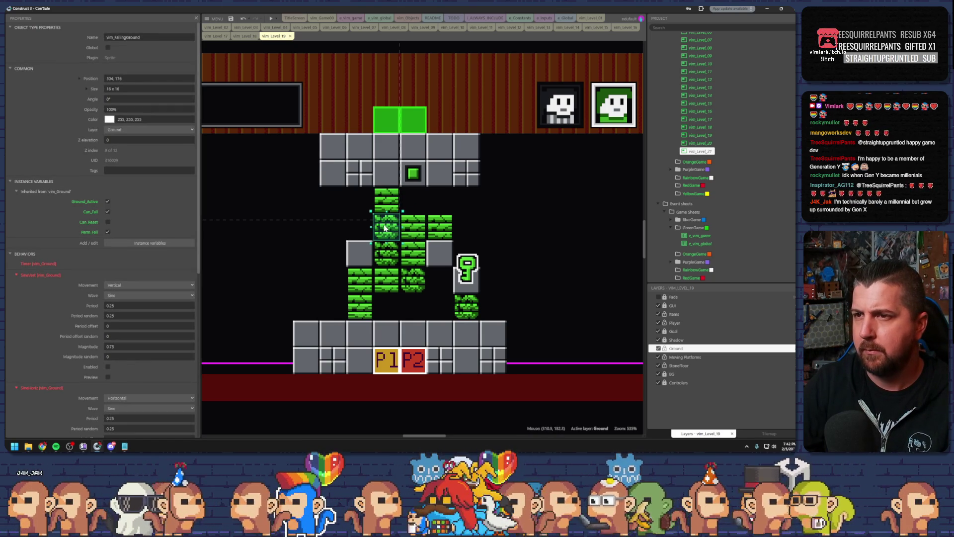
{"action": "left_click_drag", "start_coordinate": [384, 227], "coordinate": [408, 209]}
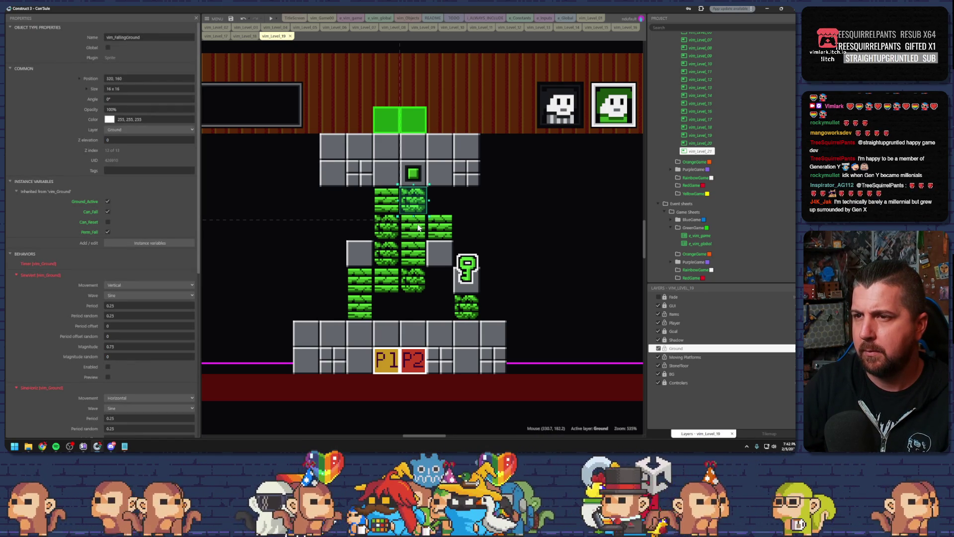
{"action": "left_click", "coordinate": [271, 18]}
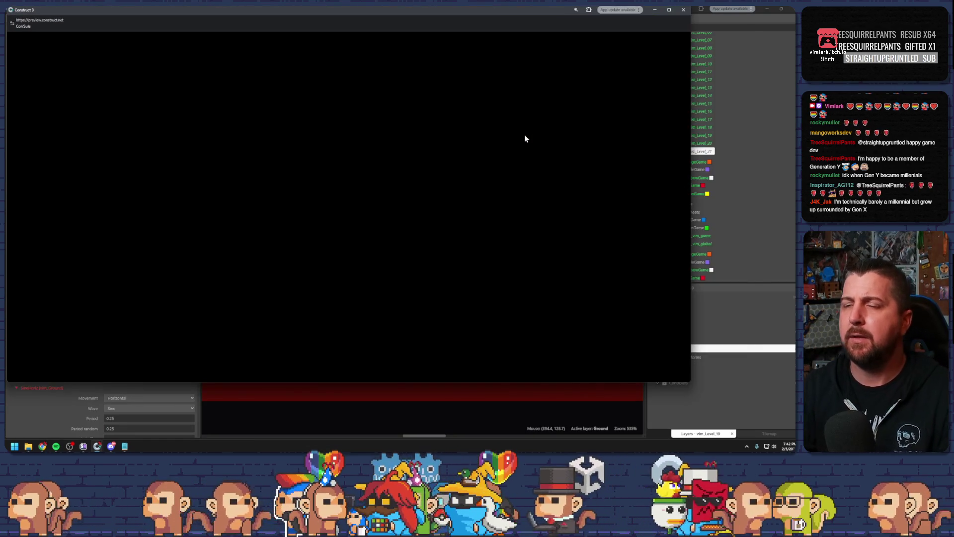
Step: Playtest level 19, bringing one character to the key and climbing the other up the vines
{"action": "key", "text": "Right"}
{"action": "key", "text": "Up"}
{"action": "key", "text": "Up"}
{"action": "key", "text": "Tab"}
{"action": "key", "text": "Left"}
{"action": "key", "text": "Left"}
{"action": "key", "text": "Up"}
{"action": "key", "text": "Up"}
{"action": "key", "text": "Right"}
{"action": "key", "text": "Right"}
{"action": "key", "text": "Up"}
{"action": "key", "text": "Up"}
{"action": "key", "text": "Up"}
{"action": "key", "text": "Up"}
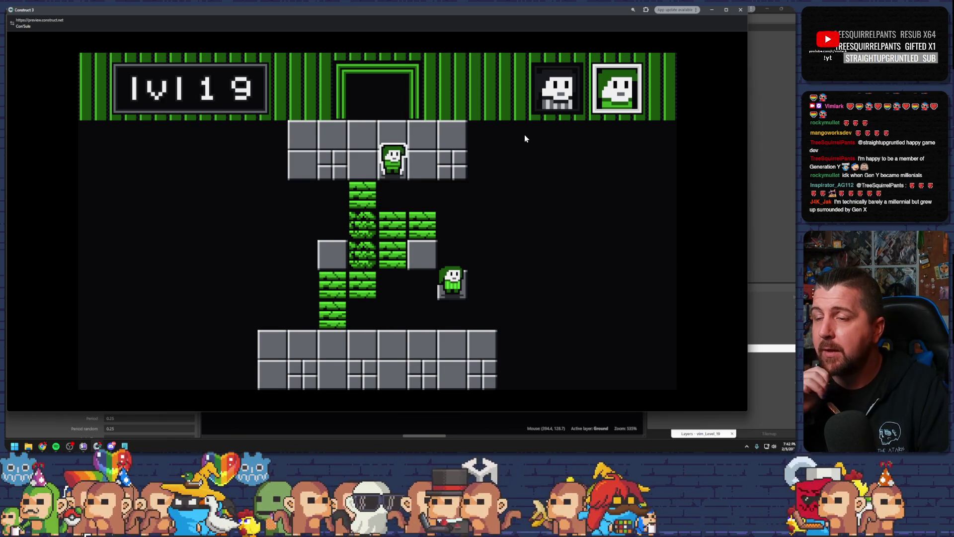
Step: Close the preview and place a copy of a green falling-ground block over the key
{"action": "left_click", "coordinate": [741, 9]}
{"action": "left_click", "coordinate": [468, 309]}
{"action": "left_click_drag", "start_coordinate": [466, 316], "coordinate": [466, 262]}
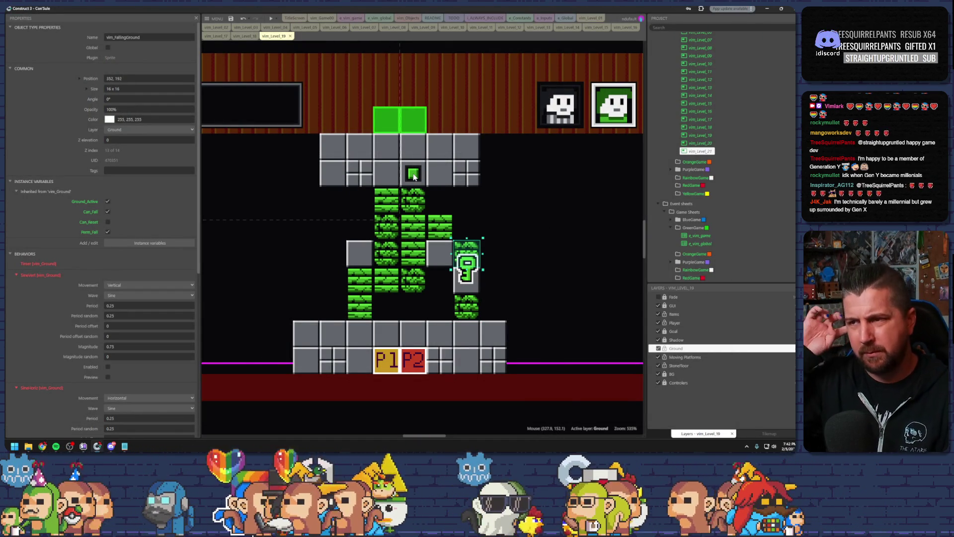
Step: Delete the green block over the key and bring up the Cross The Gap notes
{"action": "key", "text": "Delete"}
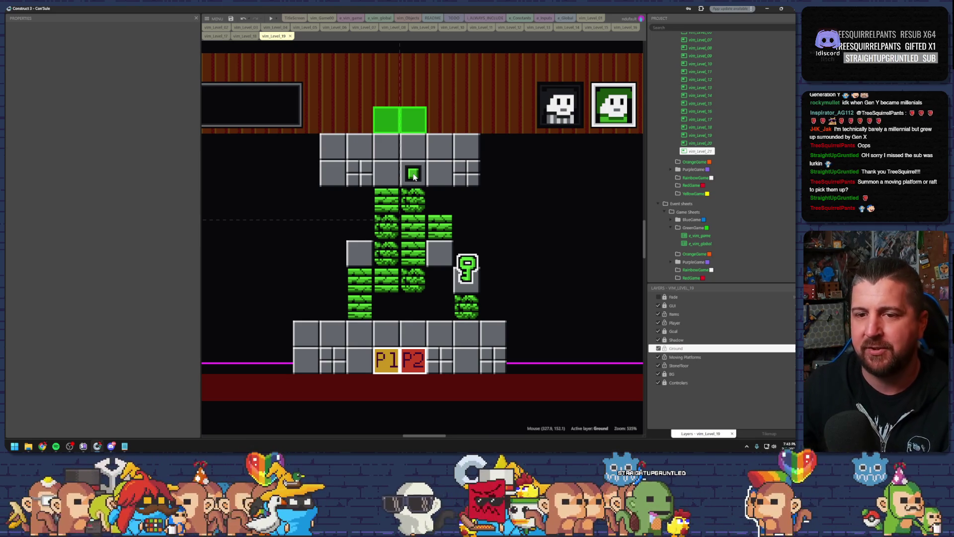
{"action": "left_click", "coordinate": [125, 446]}
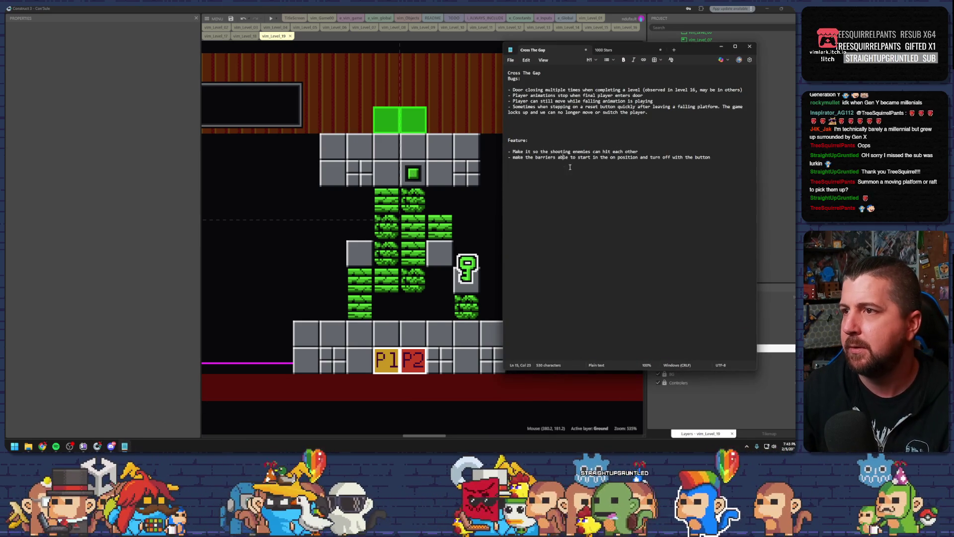
Step: Add a one-way teleportation spots idea to the feature list, then return to the level
{"action": "left_click", "coordinate": [714, 159]}
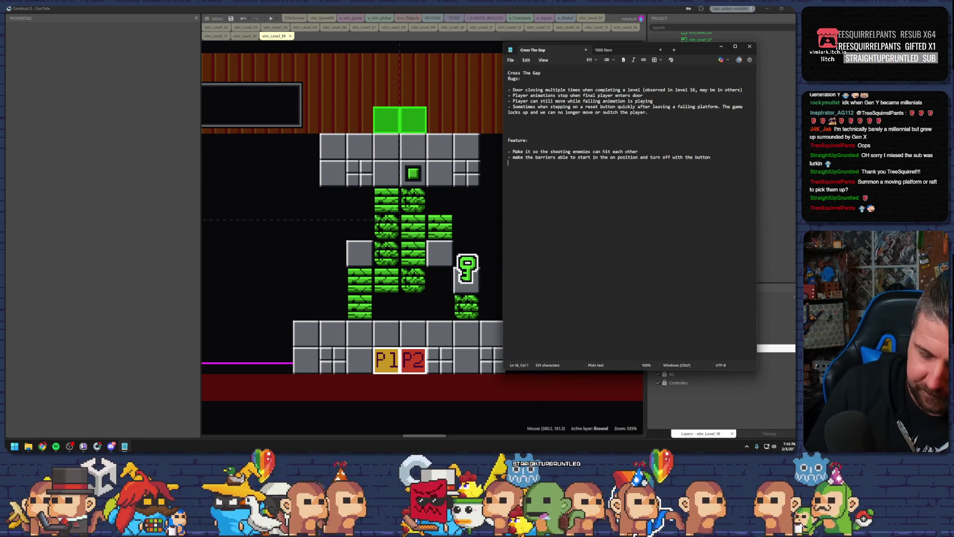
{"action": "type", "text": "-Teleportatio"}
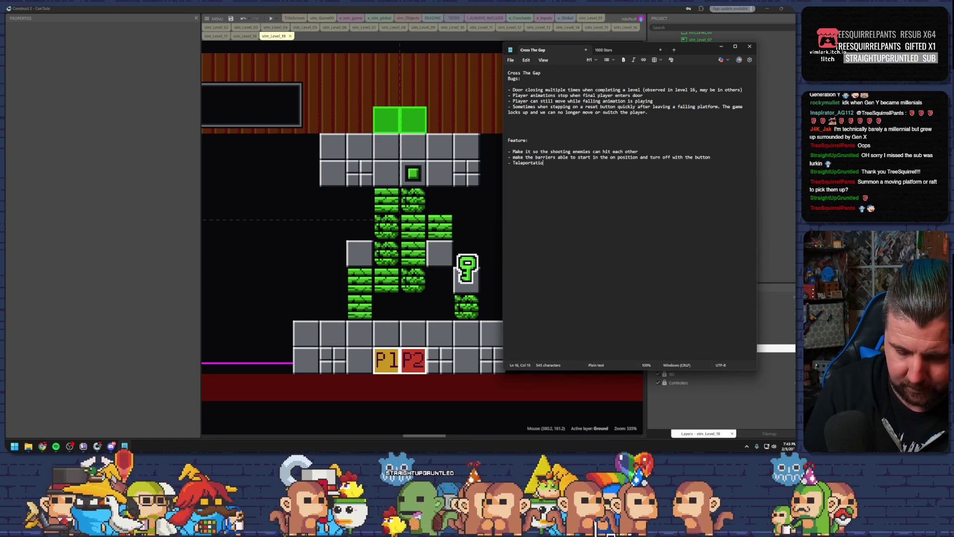
{"action": "type", "text": "ts that move the player to another place"}
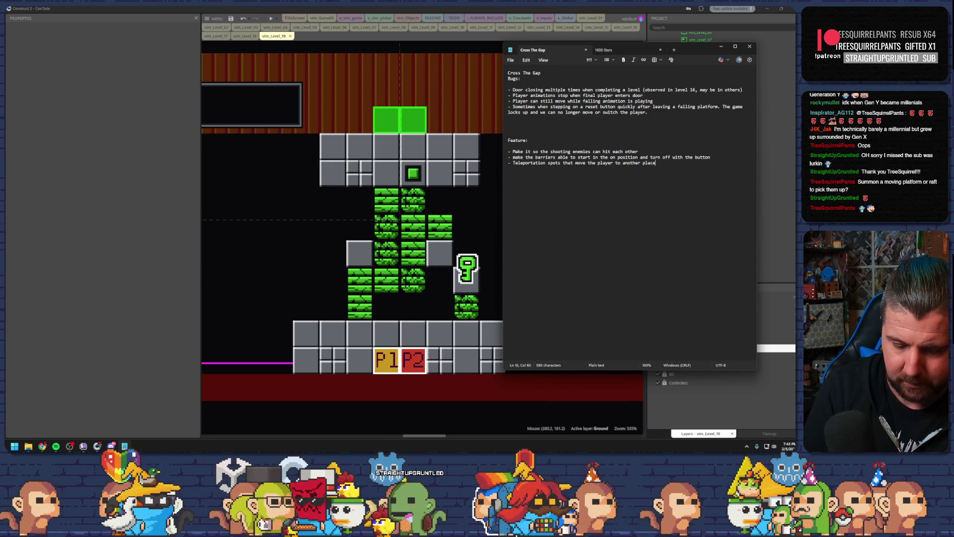
{"action": "type", "text": " (one way"}
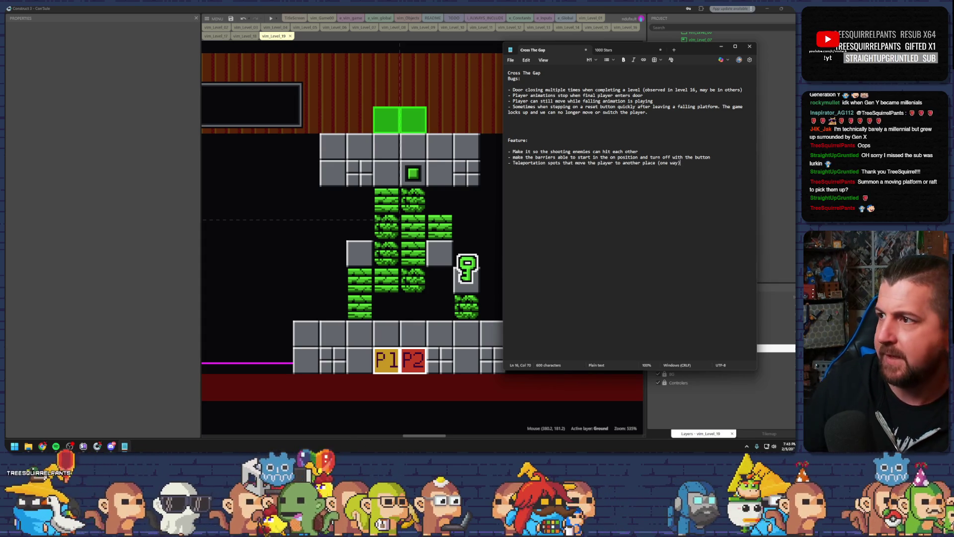
{"action": "left_click", "coordinate": [720, 46]}
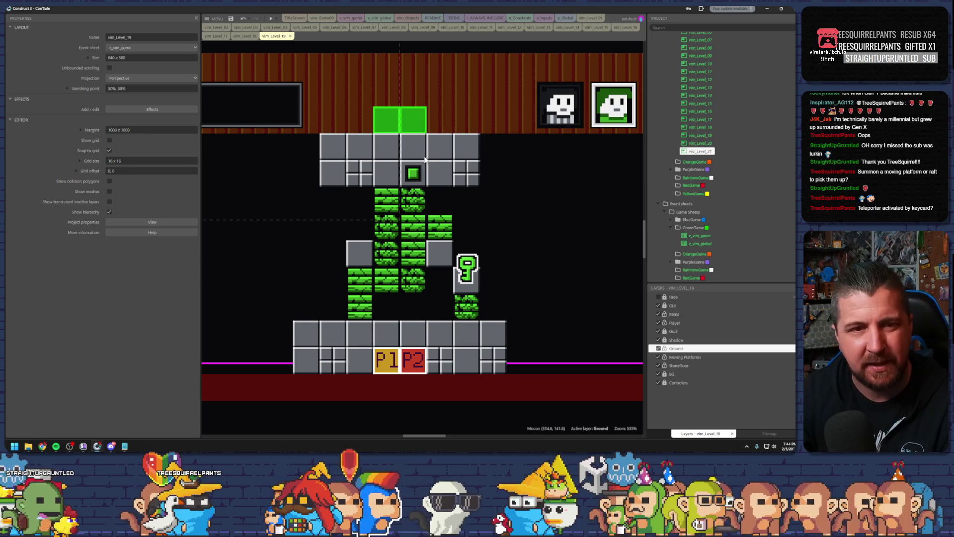
Step: Pass through the Game00 layout tab and reopen the vim_Level_19 layout
{"action": "left_click", "coordinate": [325, 17]}
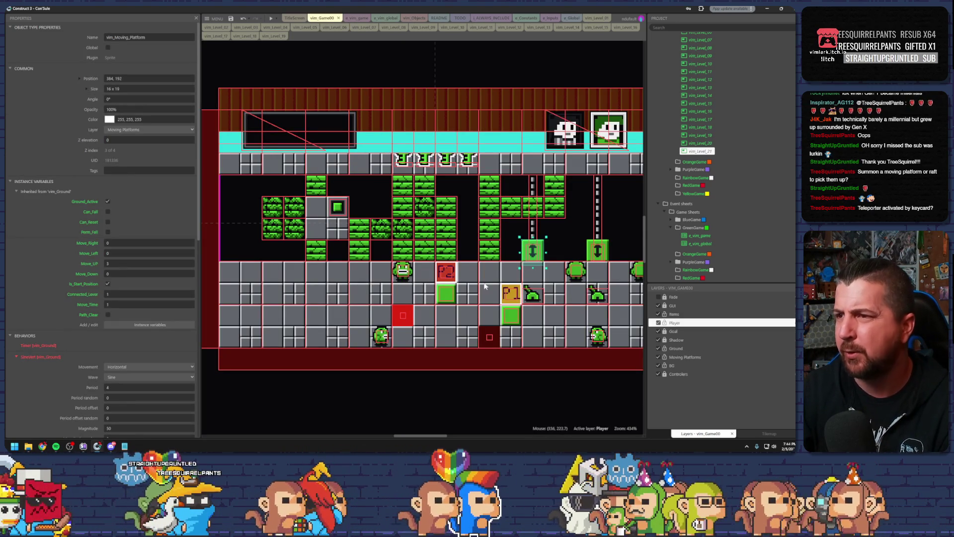
{"action": "scroll", "coordinate": [487, 294], "scroll_direction": "right", "scroll_amount": 2}
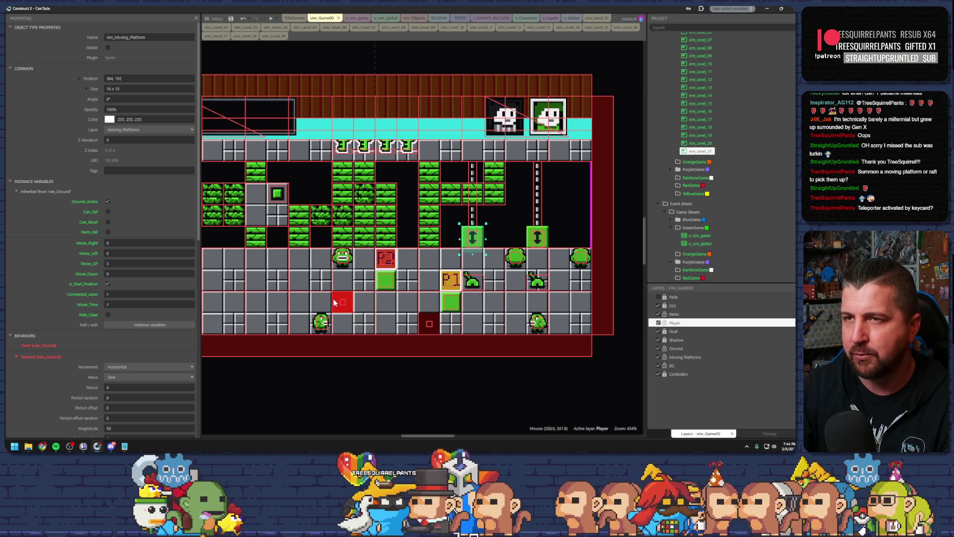
{"action": "left_click", "coordinate": [274, 37]}
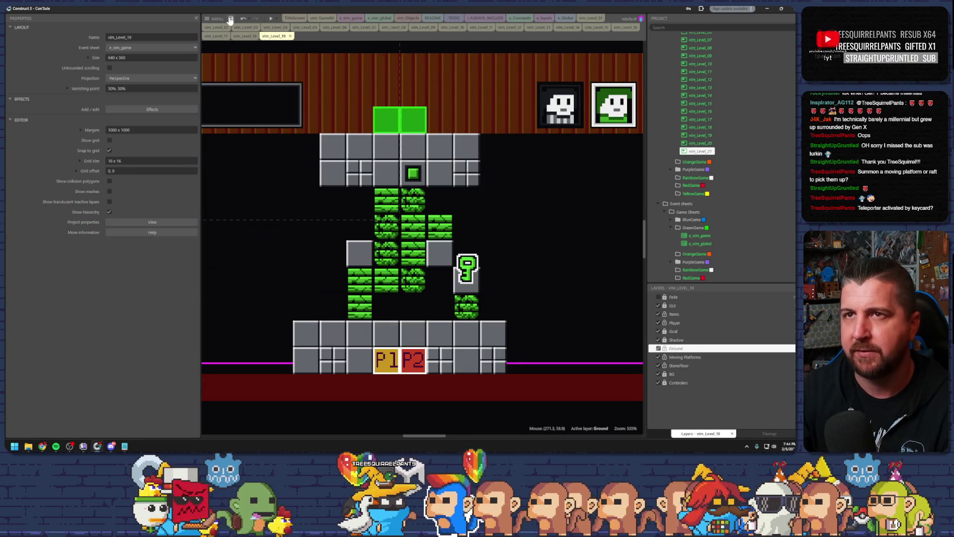
{"action": "key", "text": "ctrl+s"}
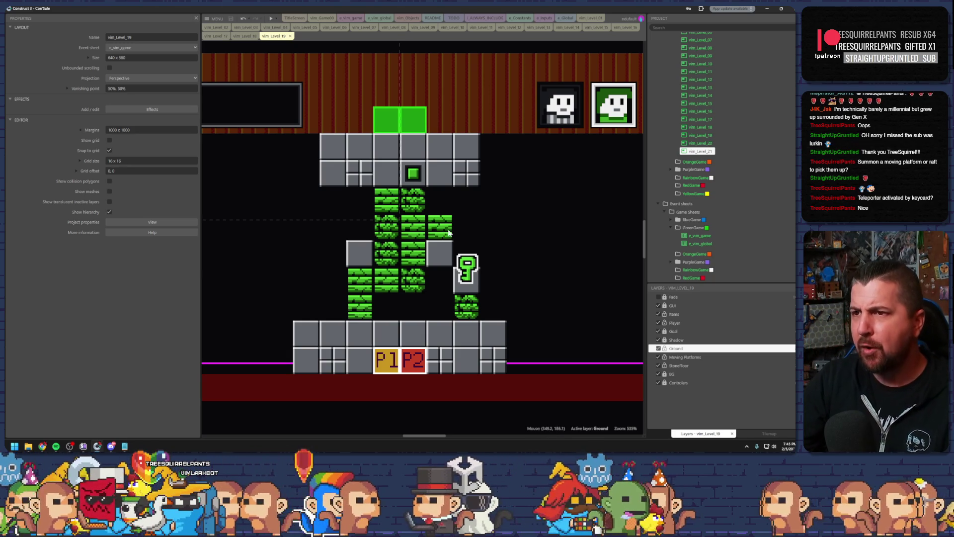
Step: Replace the green falling-ground block under the key with a fresh copy
{"action": "left_click", "coordinate": [449, 232]}
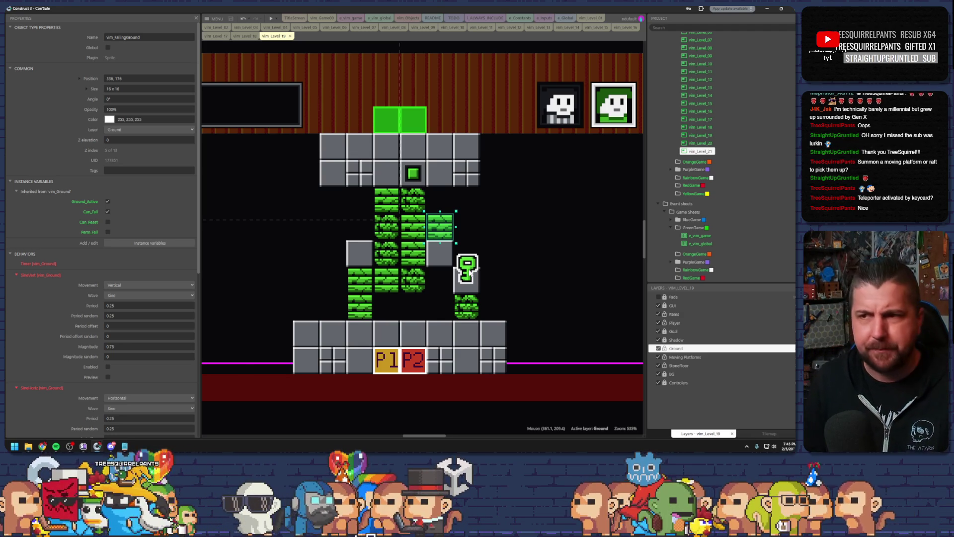
{"action": "left_click", "coordinate": [469, 315]}
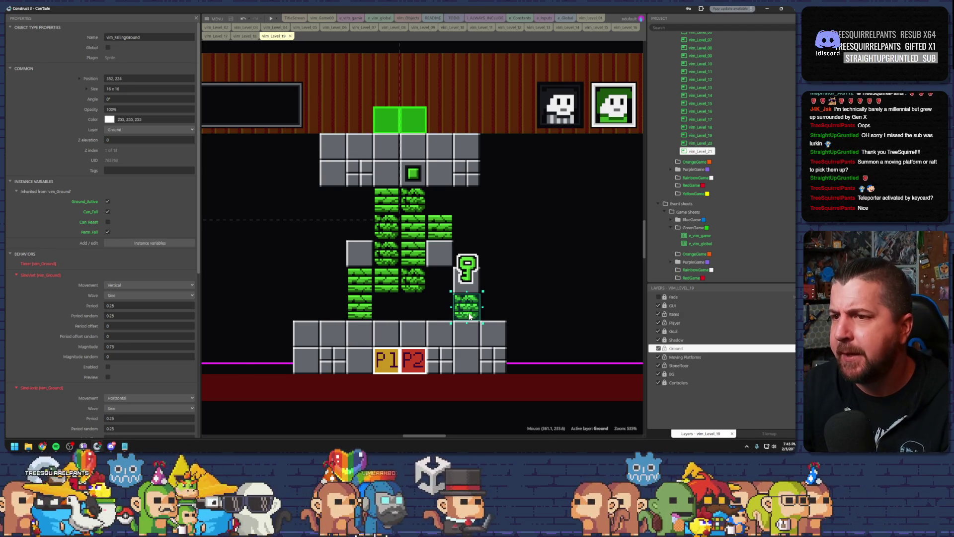
{"action": "key", "text": "Delete"}
{"action": "left_click_drag", "start_coordinate": [368, 295], "coordinate": [461, 307]}
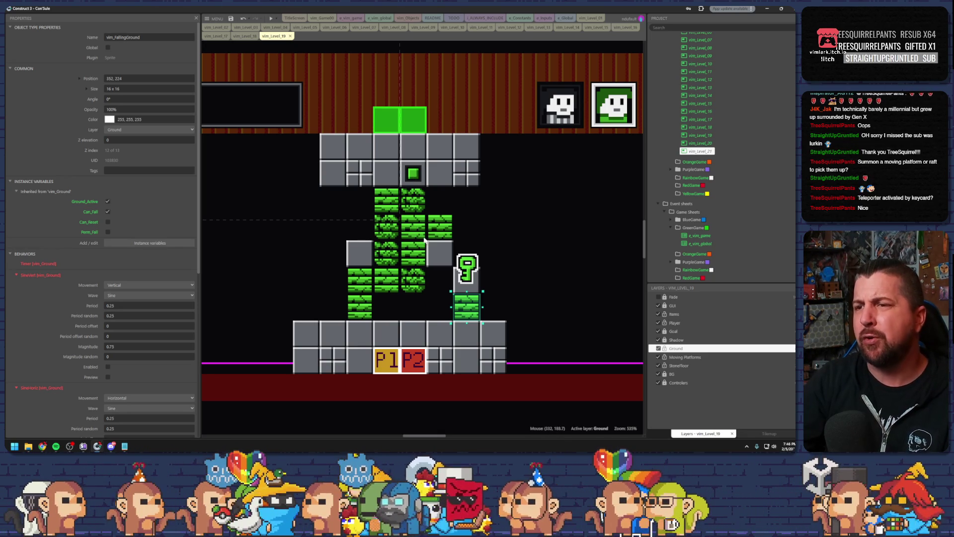
Step: Compare against the Level 17 layout, then preview Level 19
{"action": "left_click", "coordinate": [216, 36]}
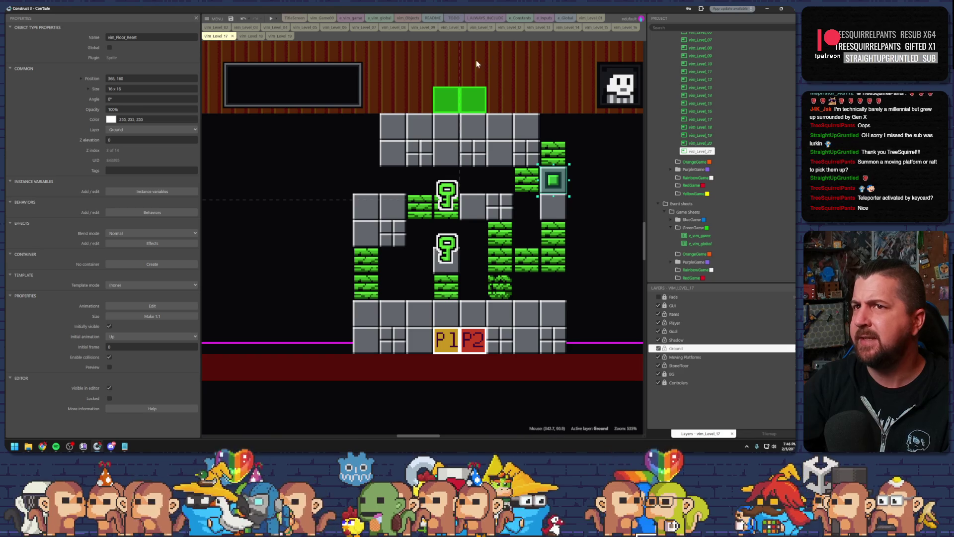
{"action": "left_click", "coordinate": [278, 36]}
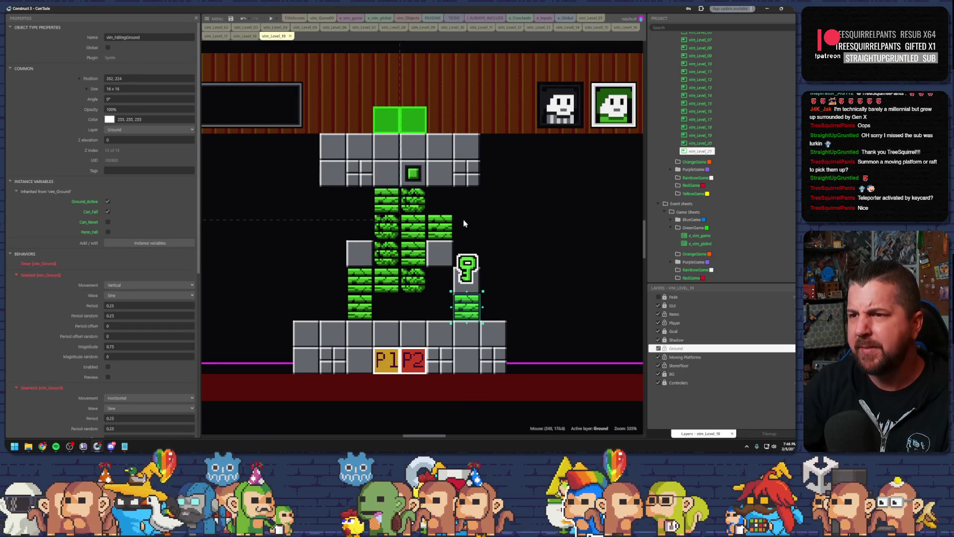
{"action": "left_click", "coordinate": [271, 18]}
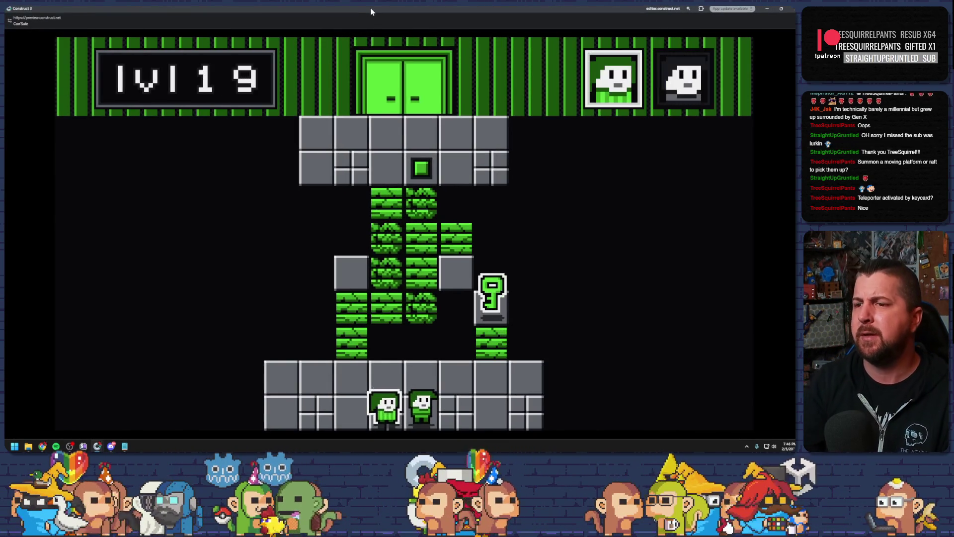
Step: Playtest: collect the key, climb the other character to the green switch, then exit the preview
{"action": "key", "text": "Right"}
{"action": "key", "text": "Right"}
{"action": "key", "text": "Right"}
{"action": "key", "text": "Up"}
{"action": "key", "text": "Up"}
{"action": "key", "text": "Tab"}
{"action": "key", "text": "Left"}
{"action": "key", "text": "Left"}
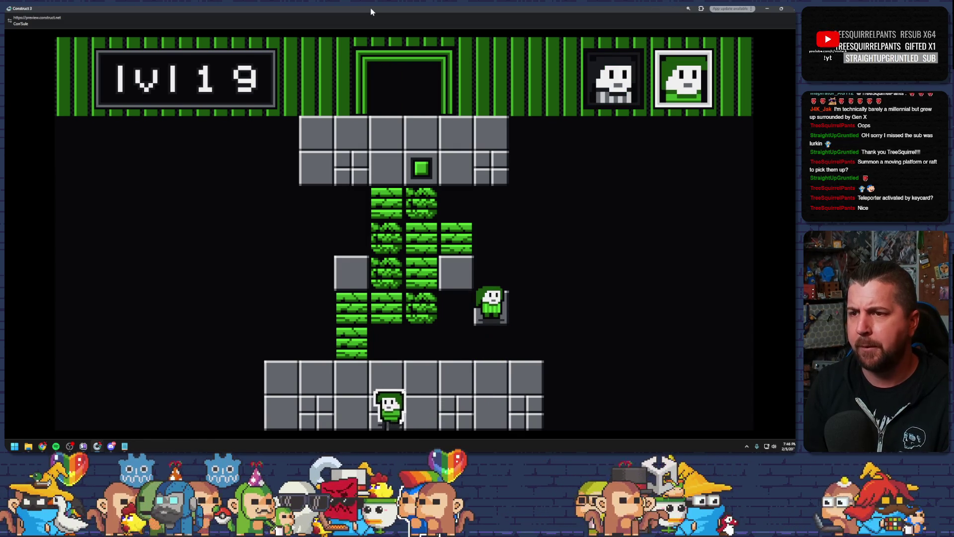
{"action": "key", "text": "Up"}
{"action": "key", "text": "Up"}
{"action": "key", "text": "Up"}
{"action": "key", "text": "Right"}
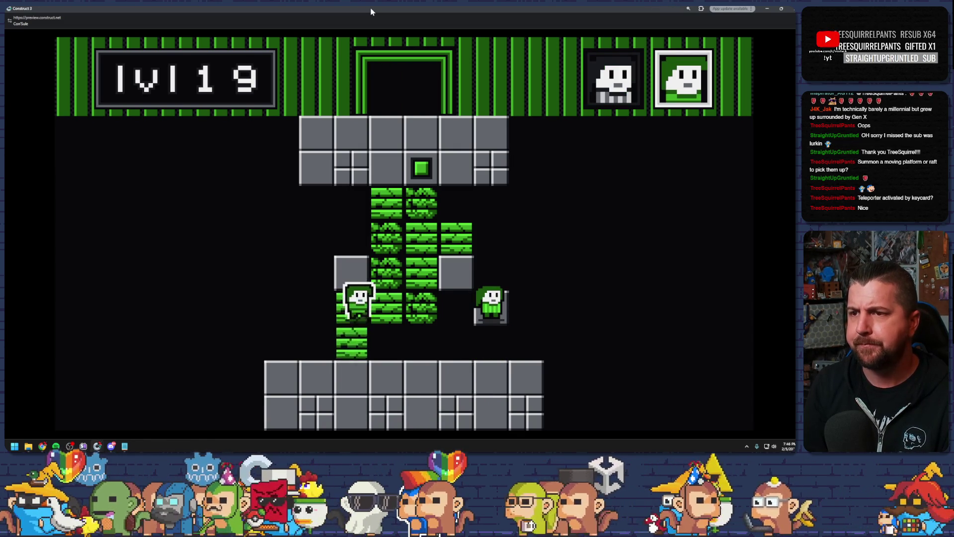
{"action": "key", "text": "Up"}
{"action": "key", "text": "Up"}
{"action": "key", "text": "Up"}
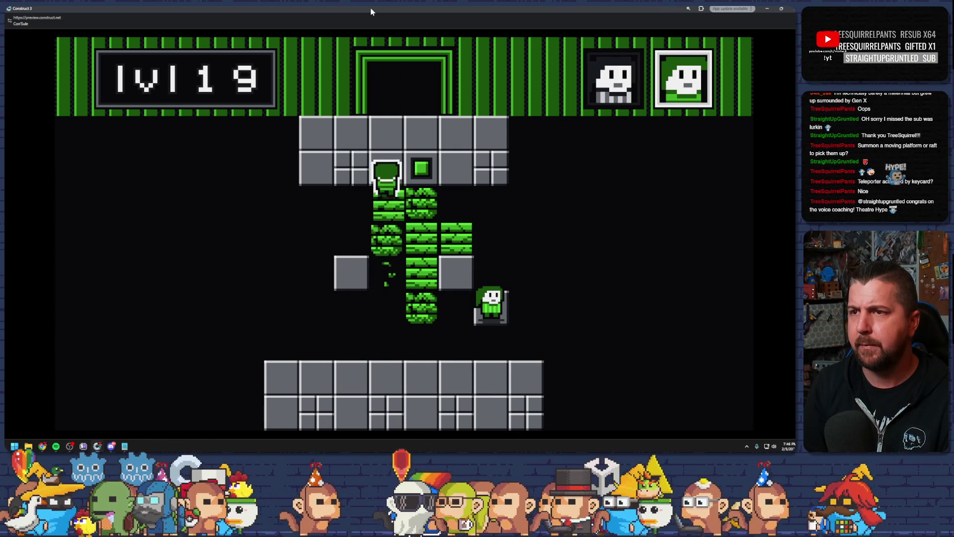
{"action": "key", "text": "Right"}
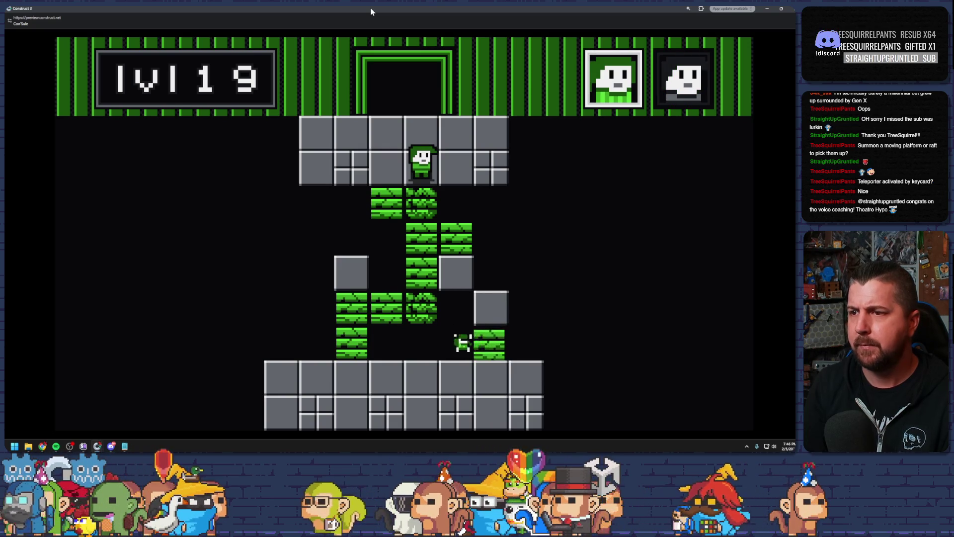
{"action": "key", "text": "alt+Tab"}
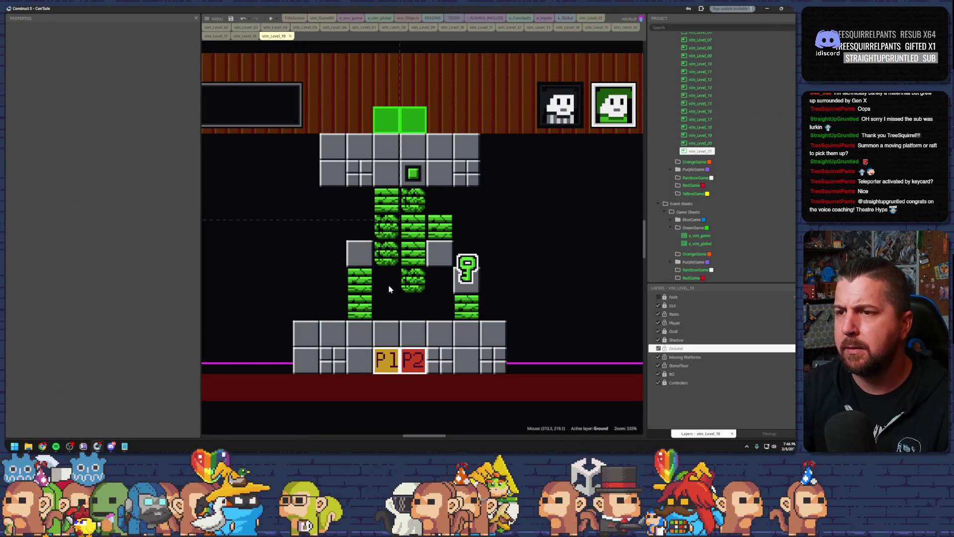
Step: Restore the deleted green block and cycle through the stacked ground blocks
{"action": "key", "text": "ctrl+z"}
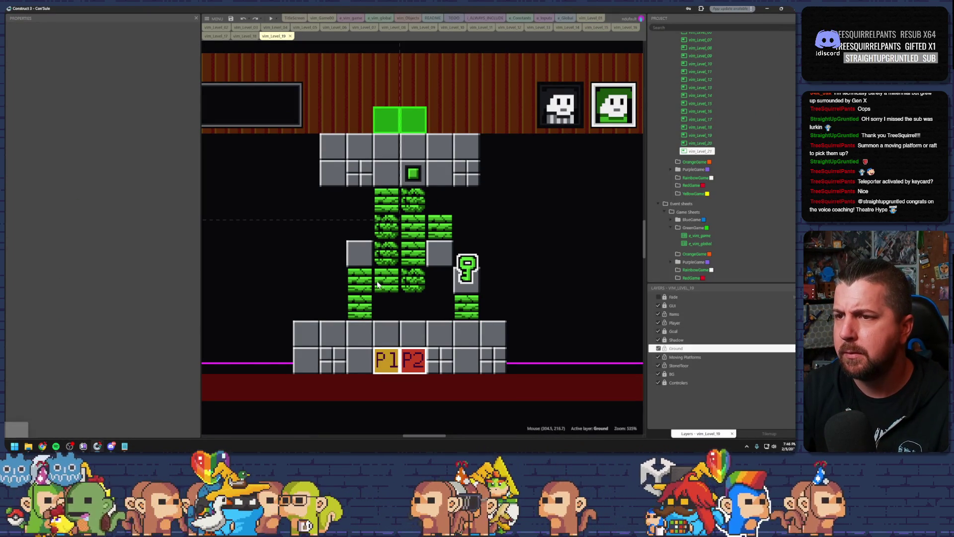
{"action": "left_click", "coordinate": [388, 281]}
{"action": "left_click", "coordinate": [388, 282]}
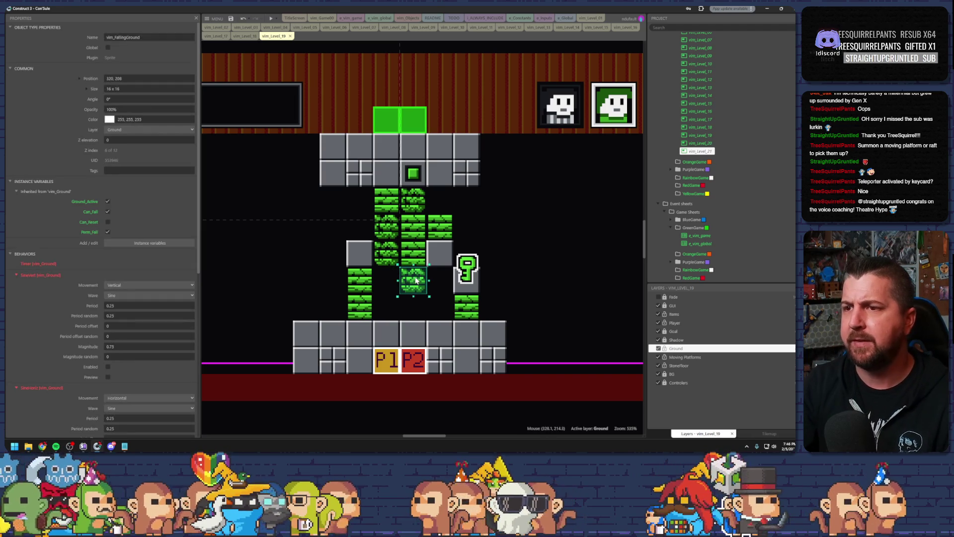
{"action": "left_click", "coordinate": [431, 299]}
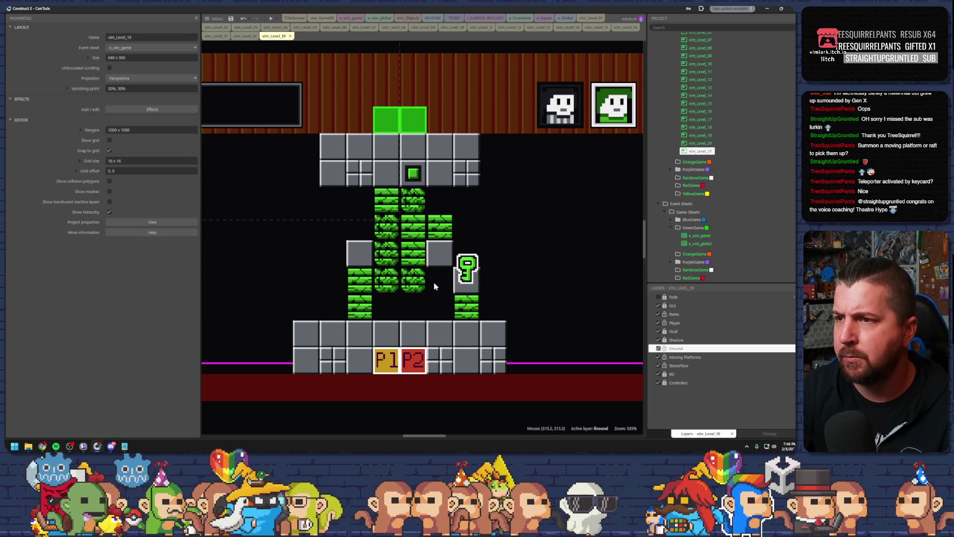
{"action": "left_click", "coordinate": [412, 236]}
{"action": "left_click", "coordinate": [415, 235]}
{"action": "left_click", "coordinate": [413, 208]}
{"action": "left_click", "coordinate": [416, 224]}
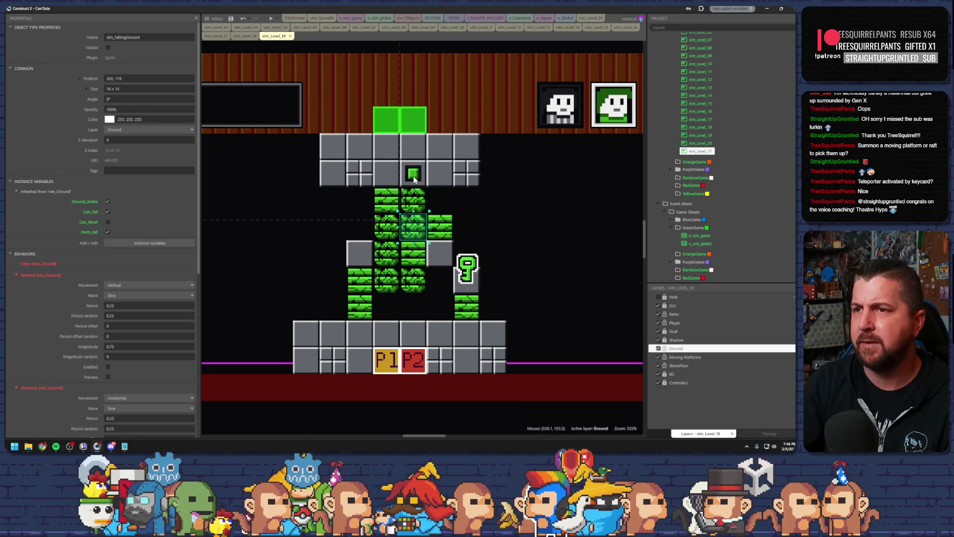
Step: Move the floor-reset switch two tiles left along the top platform and preview
{"action": "left_click_drag", "start_coordinate": [413, 180], "coordinate": [335, 173]}
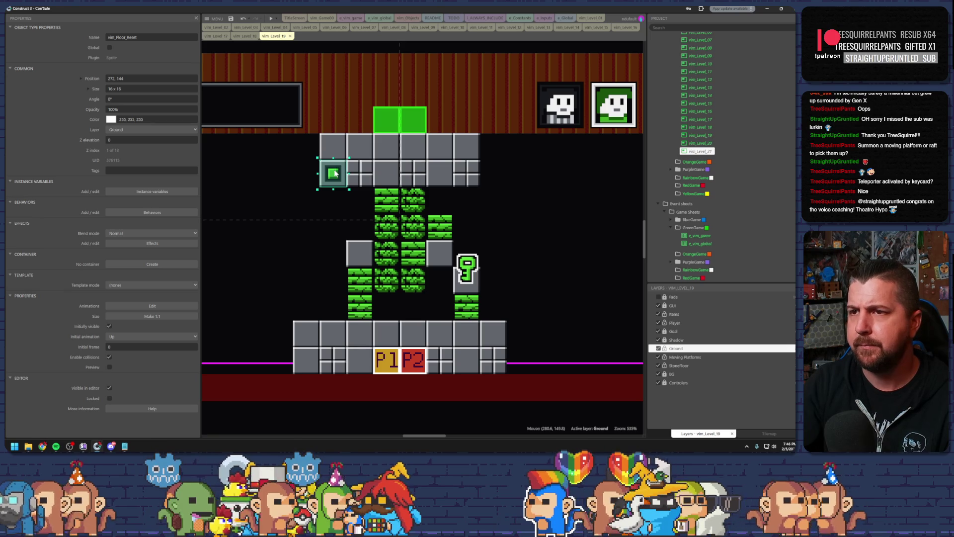
{"action": "left_click", "coordinate": [368, 178]}
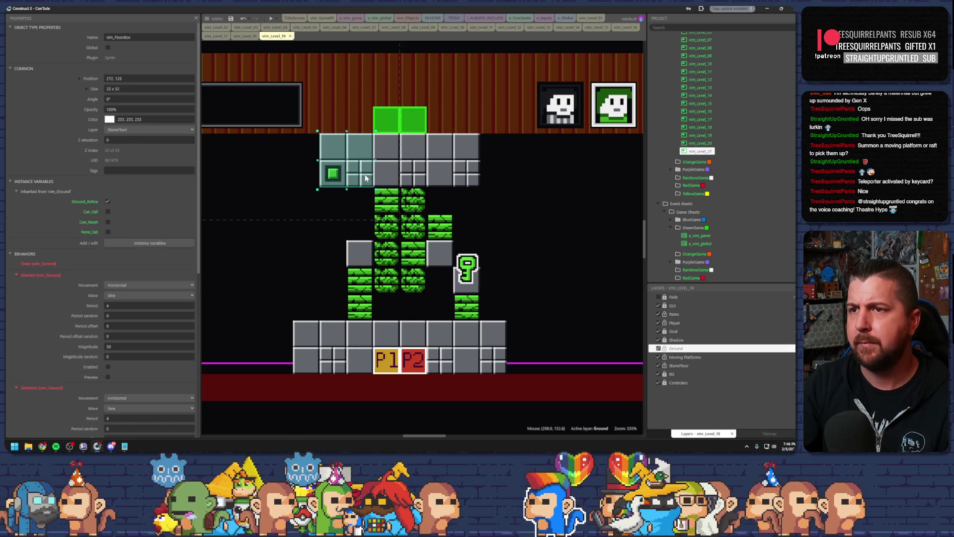
{"action": "left_click", "coordinate": [365, 264]}
{"action": "left_click_drag", "start_coordinate": [333, 174], "coordinate": [335, 197]}
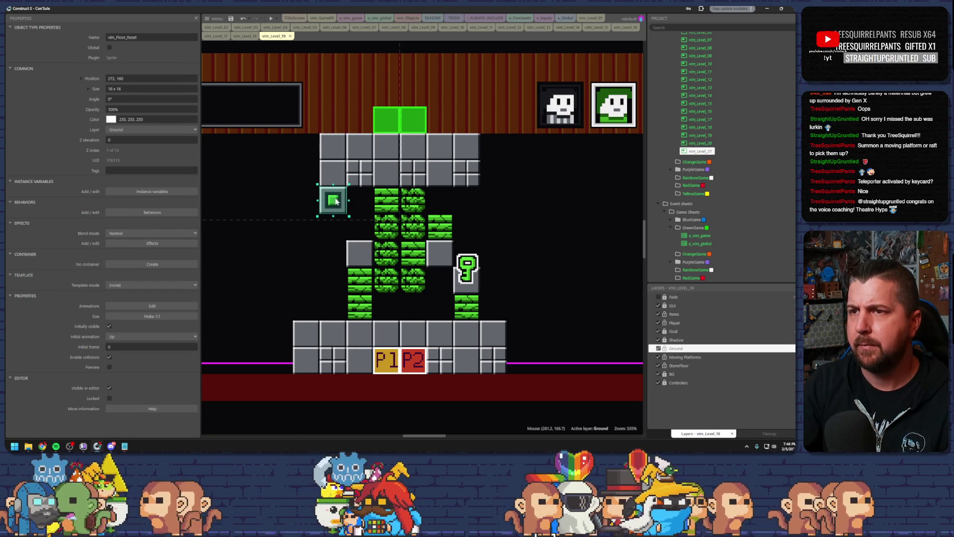
{"action": "key", "text": "ctrl+z"}
{"action": "key", "text": "ctrl+z"}
{"action": "left_click", "coordinate": [334, 206]}
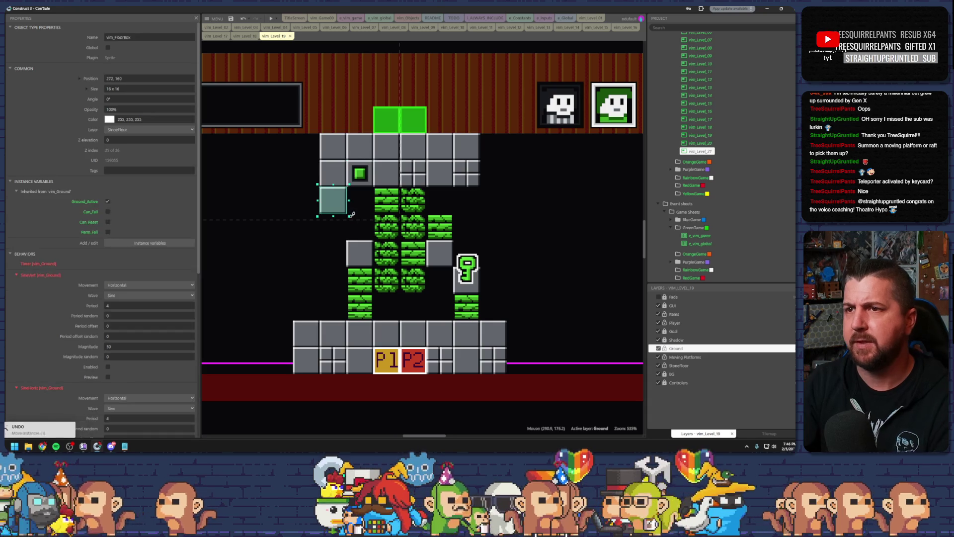
{"action": "left_click", "coordinate": [271, 21]}
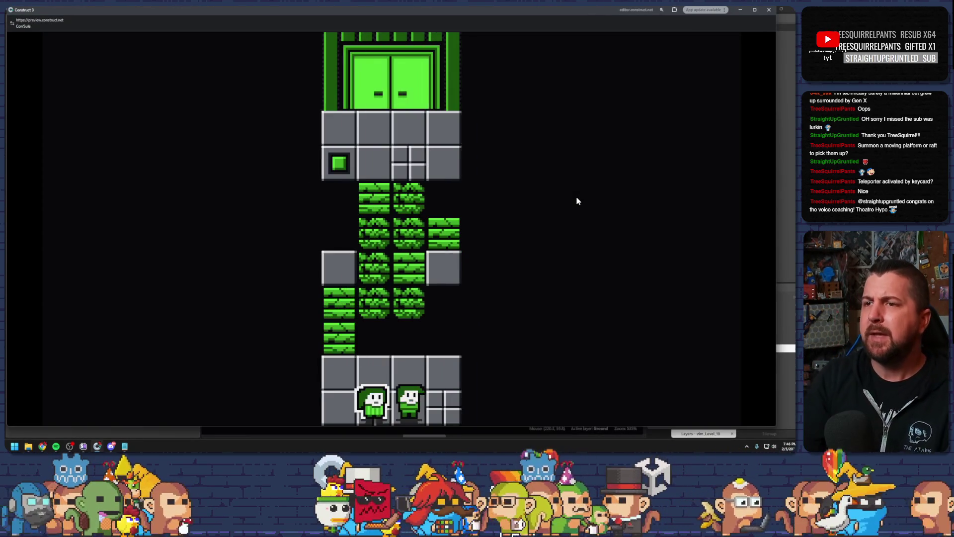
Step: Grab the key with the top character and climb the bottom one up to the key row
{"action": "key", "text": "Right"}
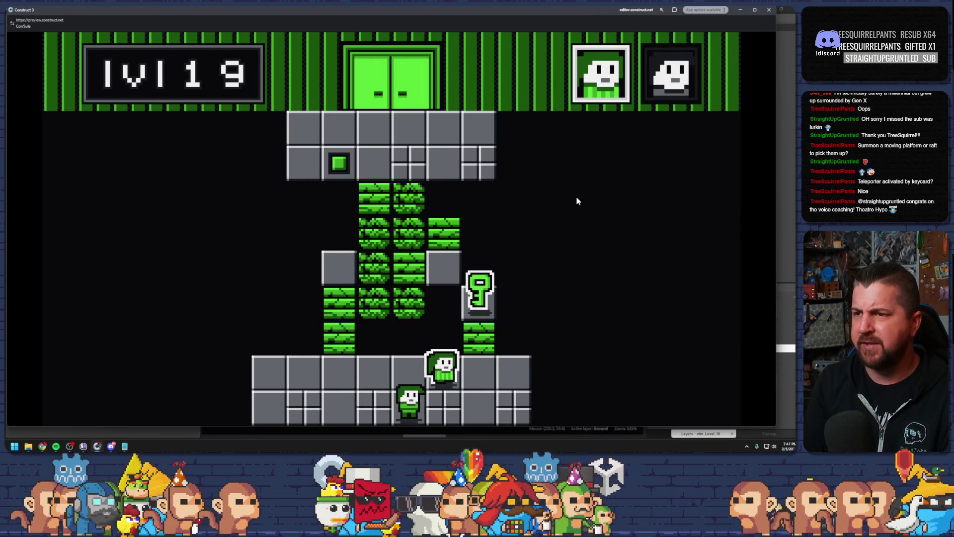
{"action": "key", "text": "Up"}
{"action": "key", "text": "Tab"}
{"action": "key", "text": "Left"}
{"action": "key", "text": "Up"}
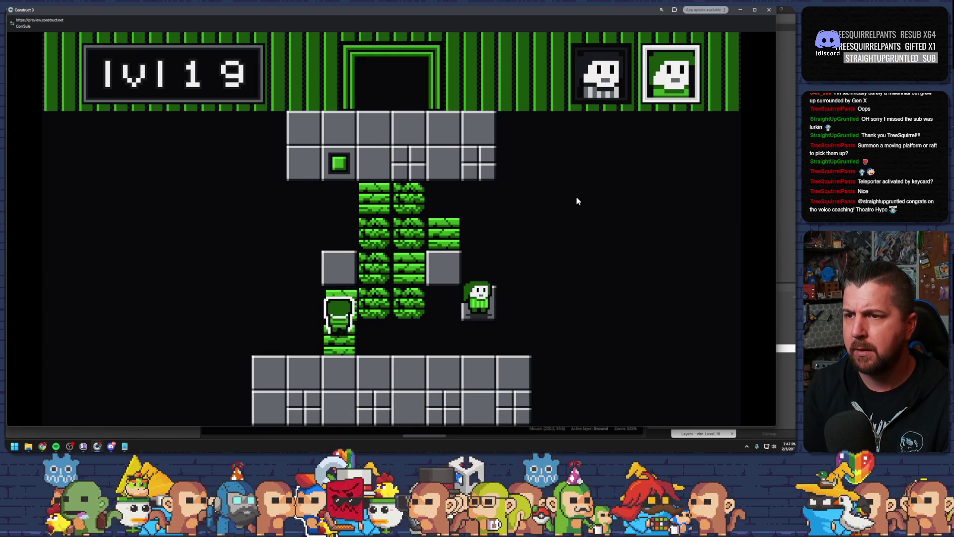
{"action": "key", "text": "Right"}
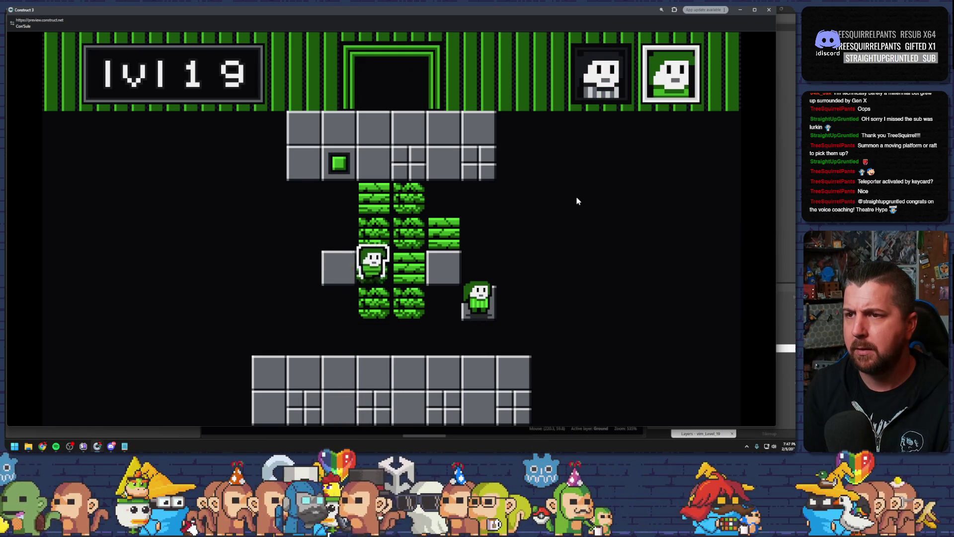
{"action": "key", "text": "Up"}
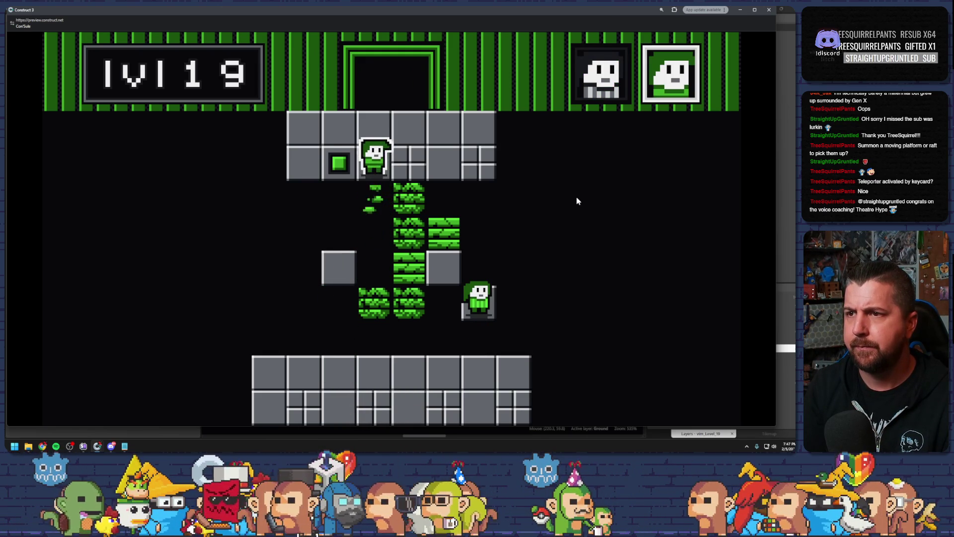
{"action": "key", "text": "Left"}
Step: Switch characters and climb the remaining one up the vine column to the top platform
{"action": "key", "text": "Tab"}
{"action": "key", "text": "Down"}
{"action": "key", "text": "Left"}
{"action": "key", "text": "Left"}
{"action": "key", "text": "Up"}
{"action": "key", "text": "Up"}
{"action": "key", "text": "Right"}
{"action": "key", "text": "Right"}
{"action": "key", "text": "Up"}
{"action": "key", "text": "Up"}
{"action": "key", "text": "Up"}
{"action": "key", "text": "Up"}
{"action": "key", "text": "Up"}
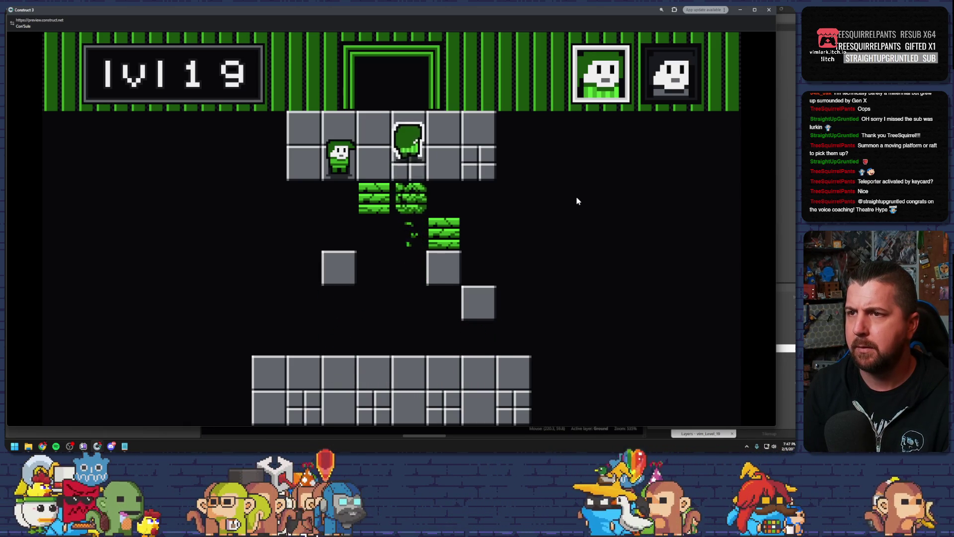
Step: Close the preview and glance at vim_Level_17 before returning to vim_Level_19
{"action": "left_click", "coordinate": [769, 10]}
{"action": "left_click", "coordinate": [214, 36]}
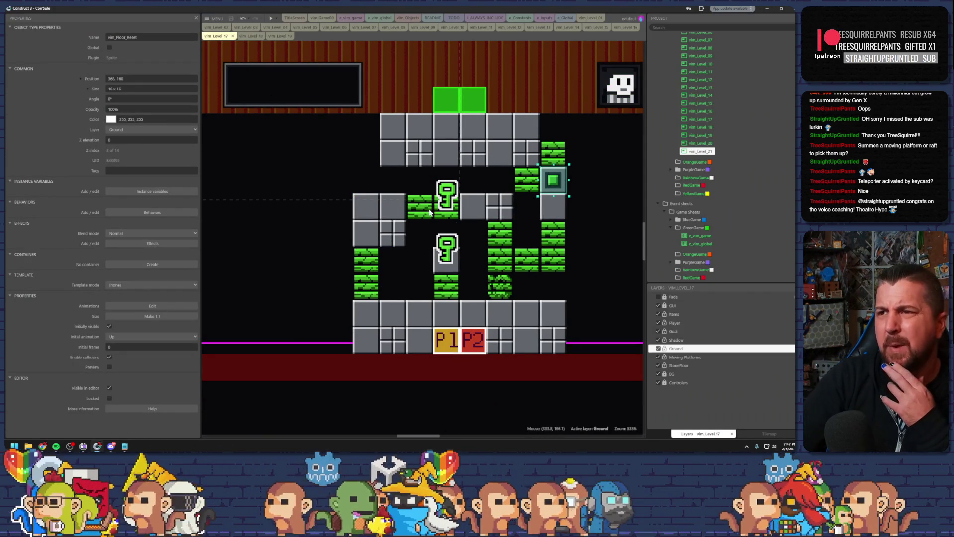
{"action": "left_click", "coordinate": [276, 38]}
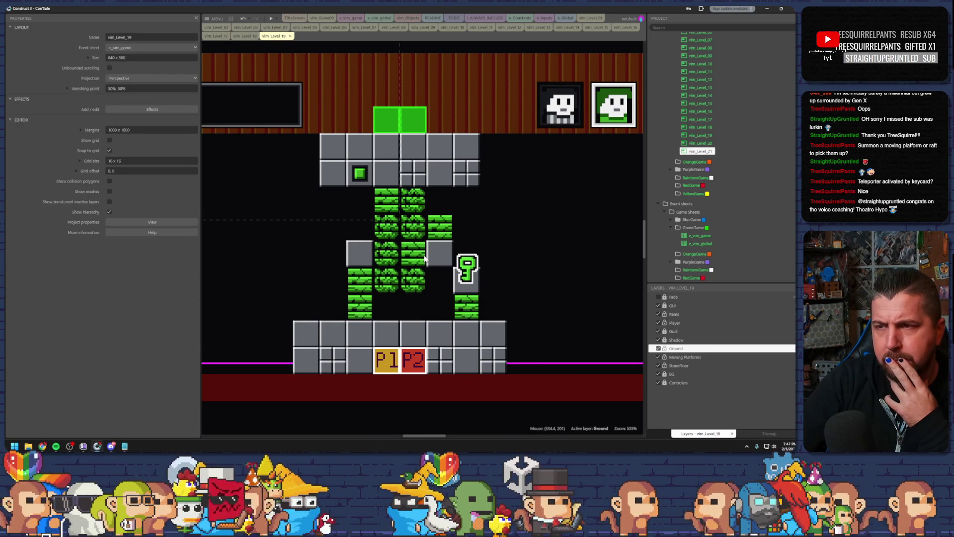
Step: Move a falling-ground block two cells left and copy another into Level 19's right column
{"action": "left_click", "coordinate": [383, 201]}
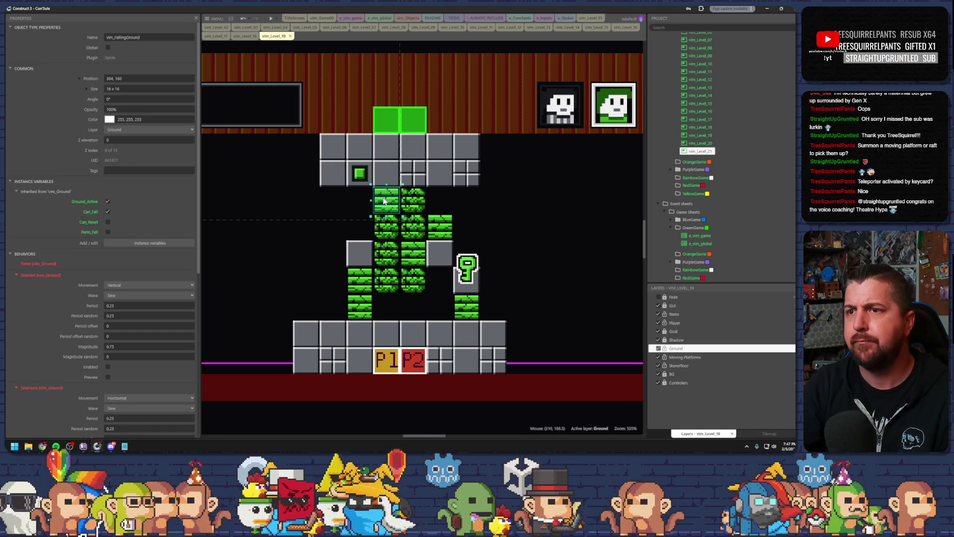
{"action": "mouse_move", "coordinate": [368, 200]}
{"action": "left_mouse_down"}
{"action": "mouse_move", "coordinate": [336, 203]}
{"action": "mouse_move", "coordinate": [333, 229]}
{"action": "left_mouse_up"}
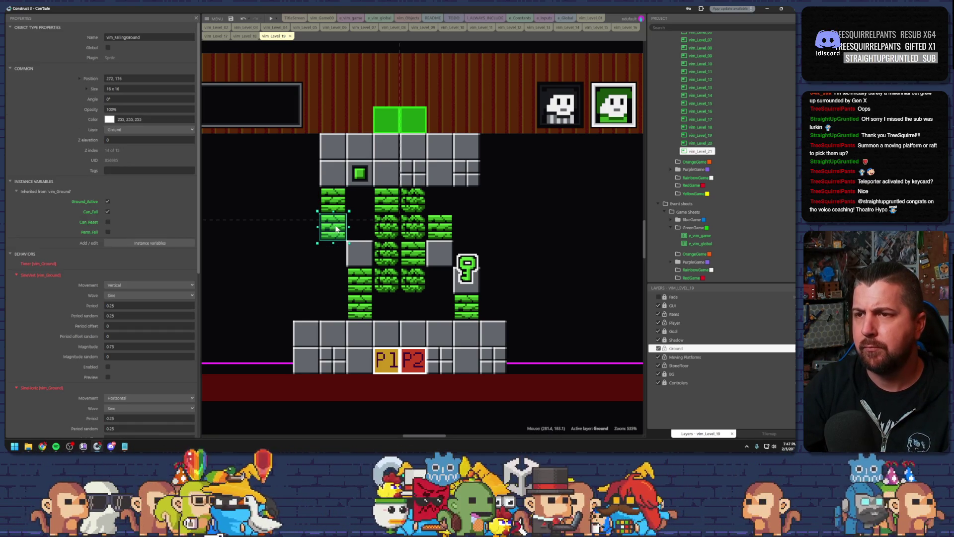
{"action": "mouse_move", "coordinate": [339, 230]}
{"action": "left_mouse_down"}
{"action": "mouse_move", "coordinate": [471, 227]}
{"action": "mouse_move", "coordinate": [468, 213]}
{"action": "mouse_move", "coordinate": [441, 277]}
{"action": "mouse_move", "coordinate": [445, 300]}
{"action": "left_mouse_up"}
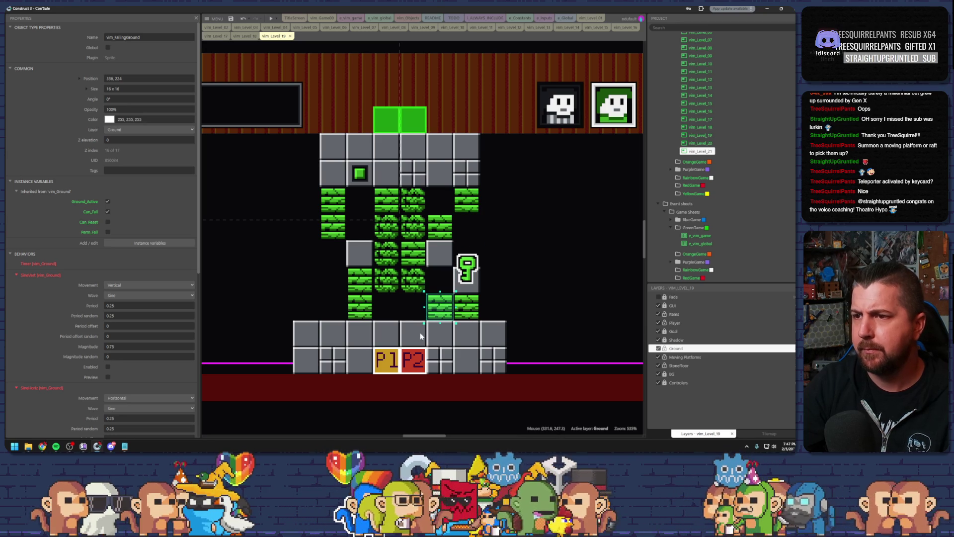
{"action": "left_click", "coordinate": [367, 283]}
{"action": "left_click", "coordinate": [390, 281]}
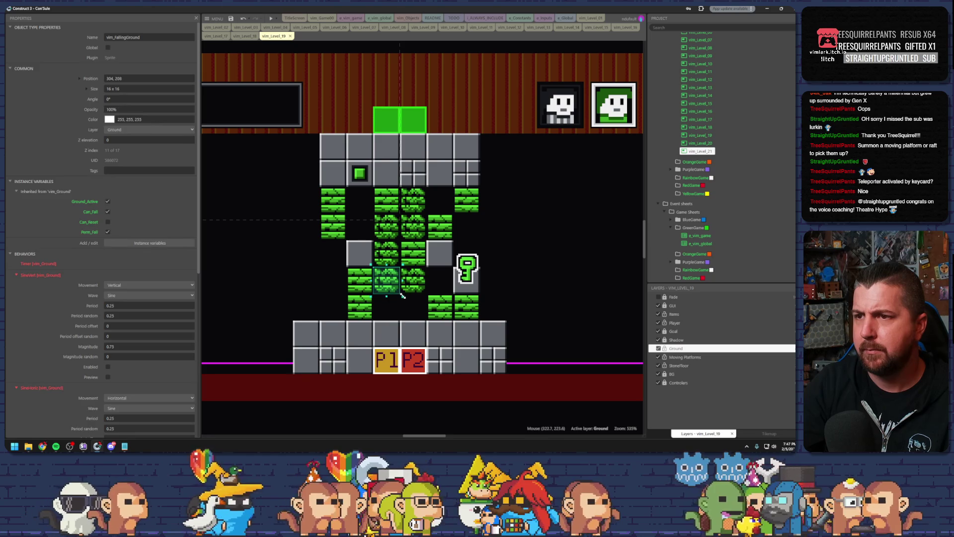
Step: Undo the last block edit and start a preview run of vim_Level_17
{"action": "left_click", "coordinate": [403, 305]}
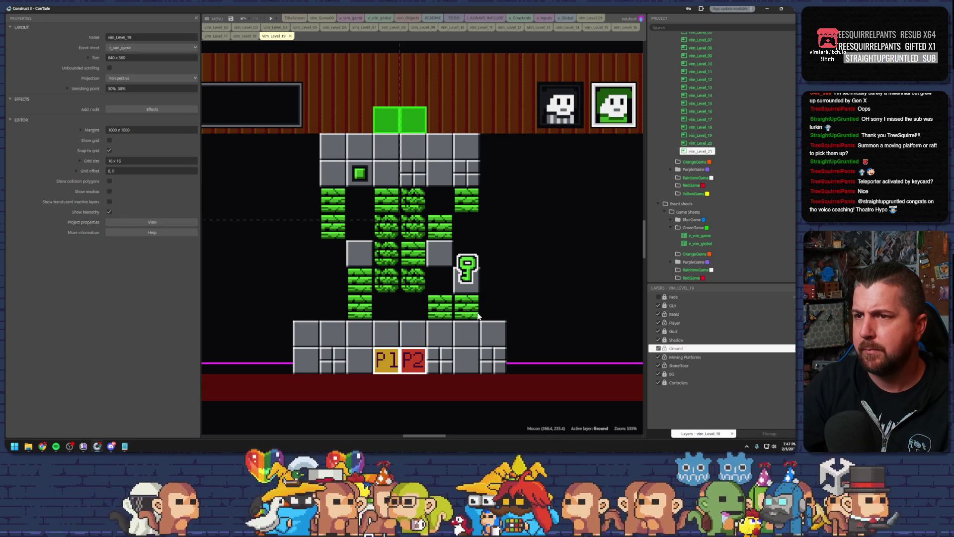
{"action": "left_click", "coordinate": [243, 19]}
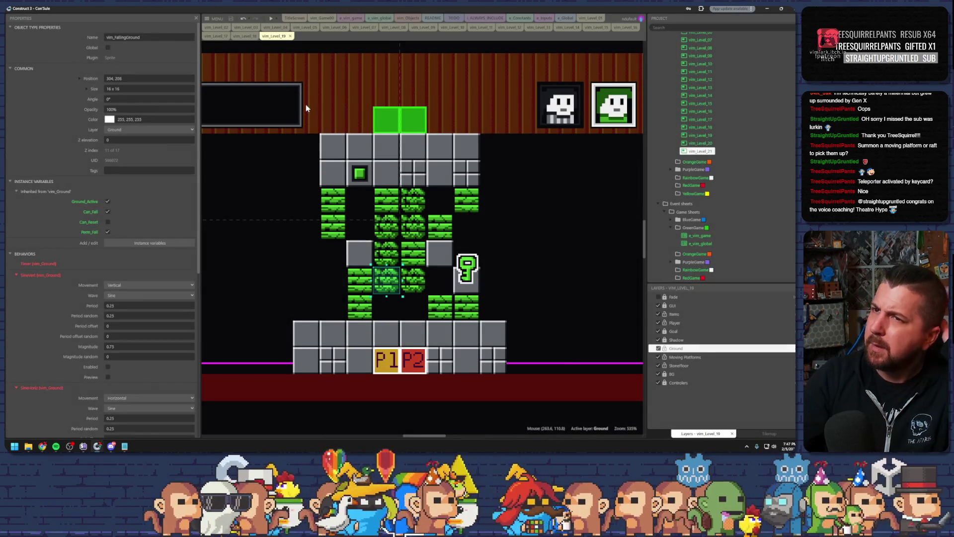
{"action": "left_click", "coordinate": [217, 36]}
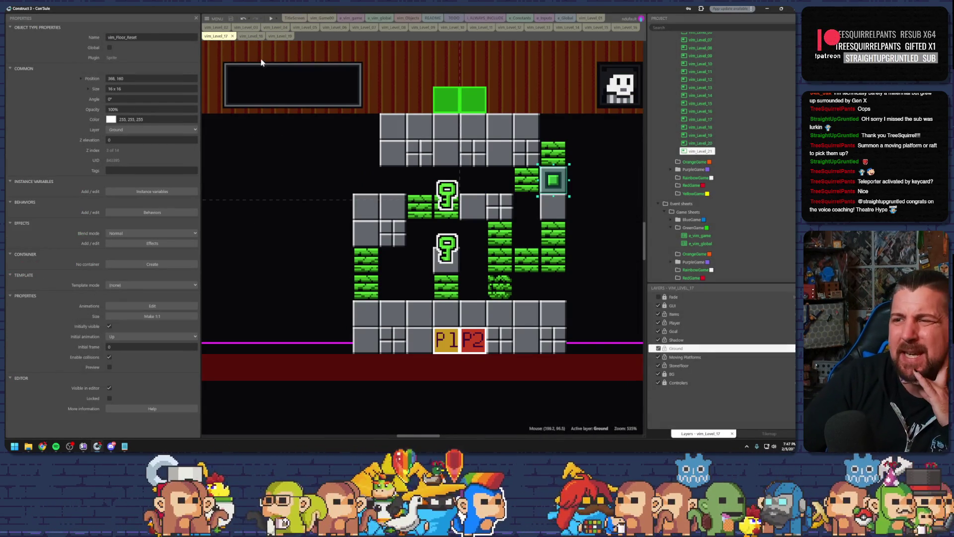
{"action": "left_click", "coordinate": [271, 19]}
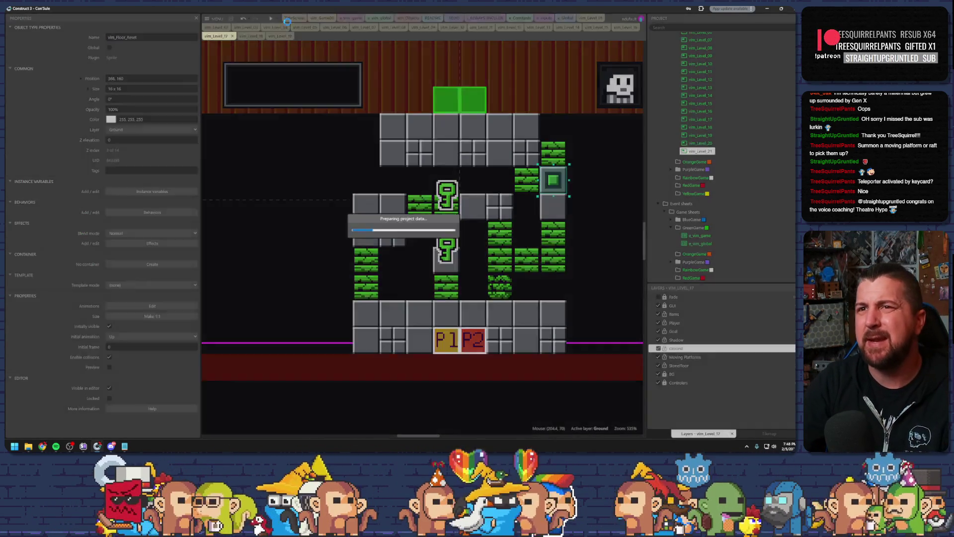
Step: Move the first character onto the key, then swap and climb the other up the left blocks
{"action": "key", "text": "Up"}
{"action": "key", "text": "Up"}
{"action": "key", "text": "Tab"}
{"action": "key", "text": "Left"}
{"action": "key", "text": "Left"}
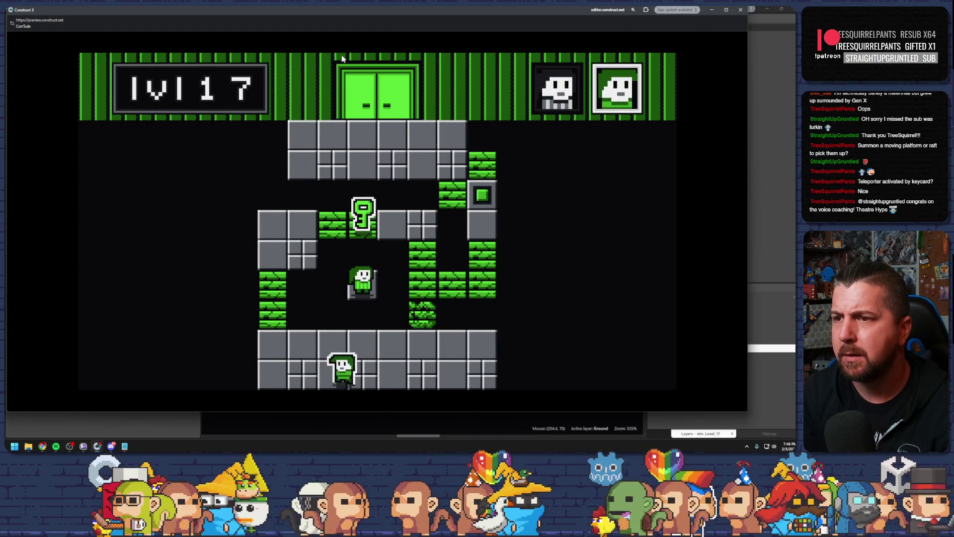
{"action": "key", "text": "Left"}
{"action": "key", "text": "Up"}
{"action": "key", "text": "Left"}
{"action": "key", "text": "Up"}
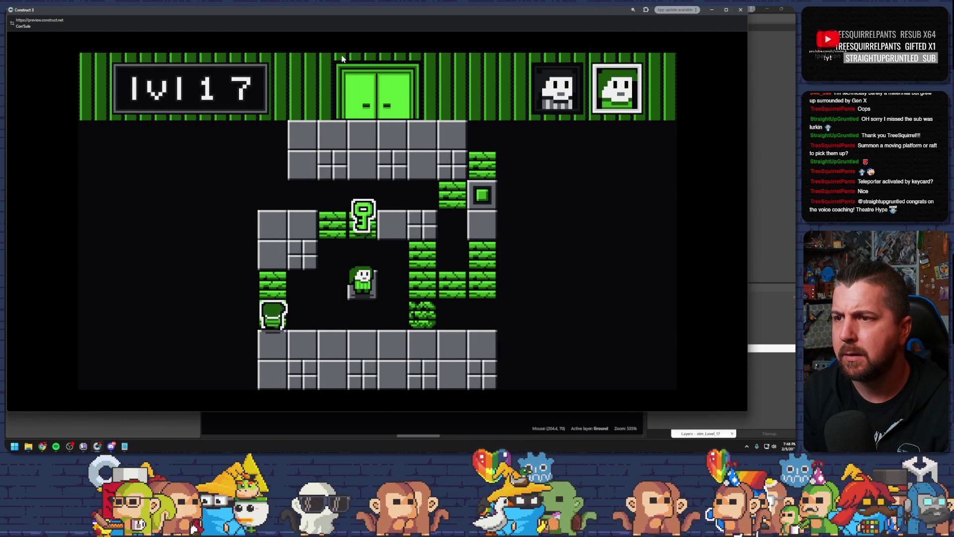
{"action": "key", "text": "Up"}
{"action": "key", "text": "Up"}
{"action": "key", "text": "Up"}
Step: Cross the upper ledge, drop down and climb the right column to finish the level
{"action": "key", "text": "Right"}
{"action": "key", "text": "Right"}
{"action": "key", "text": "Right"}
{"action": "key", "text": "Right"}
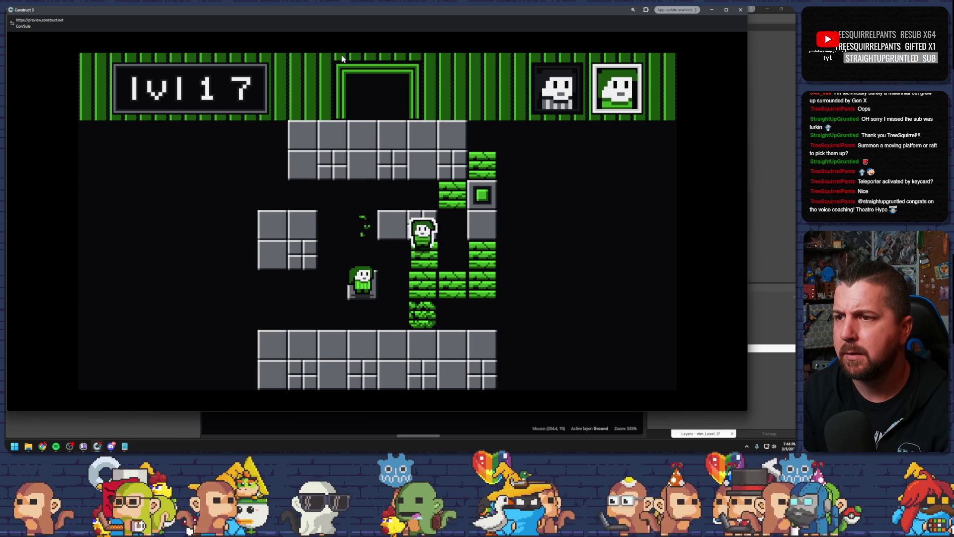
{"action": "key", "text": "Down"}
{"action": "key", "text": "Right"}
{"action": "key", "text": "Right"}
{"action": "key", "text": "Up"}
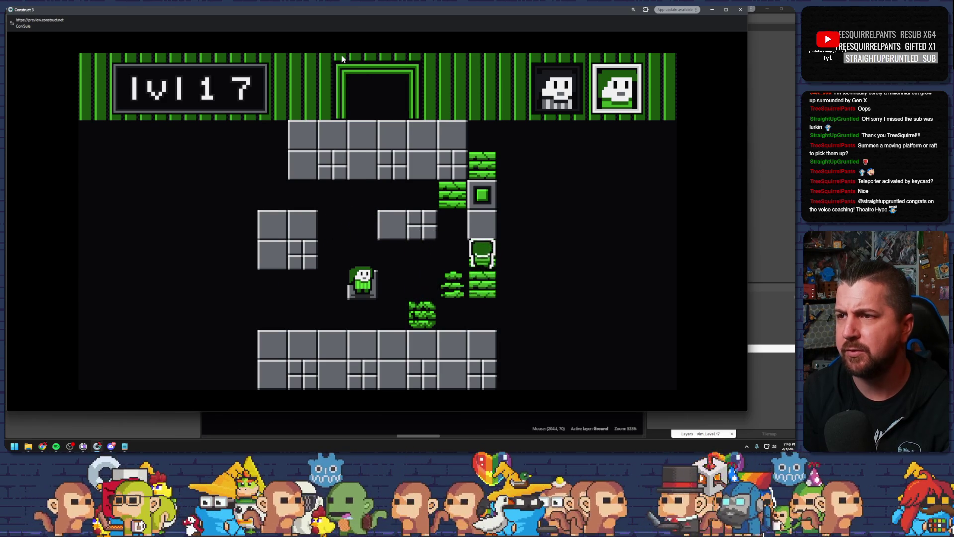
{"action": "key", "text": "Up"}
{"action": "key", "text": "Up"}
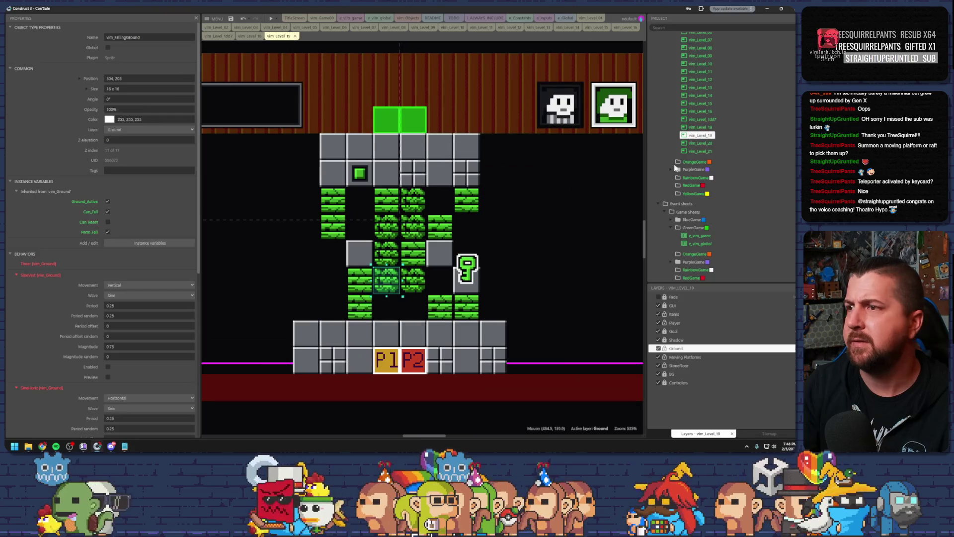
Step: Move the temporary layout vim_Level_1dd7 between Level 18 and Level 20 in the Project bar
{"action": "left_click", "coordinate": [700, 137]}
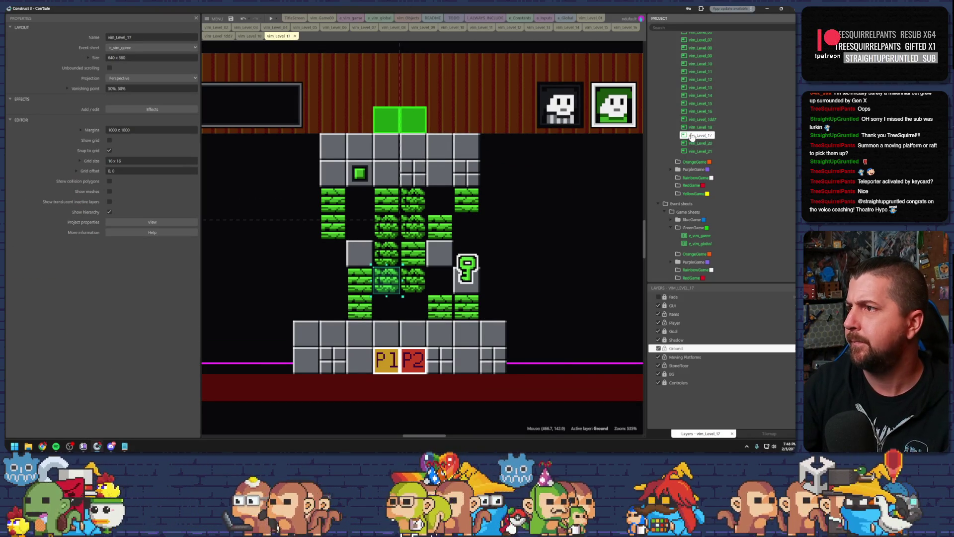
{"action": "left_click", "coordinate": [698, 128]}
{"action": "left_click_drag", "start_coordinate": [695, 130], "coordinate": [694, 138]}
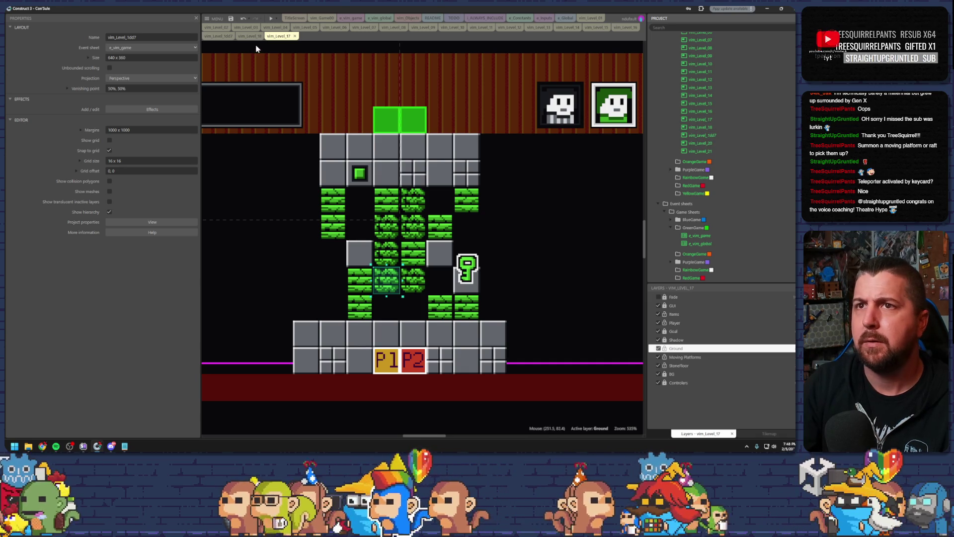
{"action": "left_click", "coordinate": [249, 36]}
{"action": "left_click", "coordinate": [280, 36]}
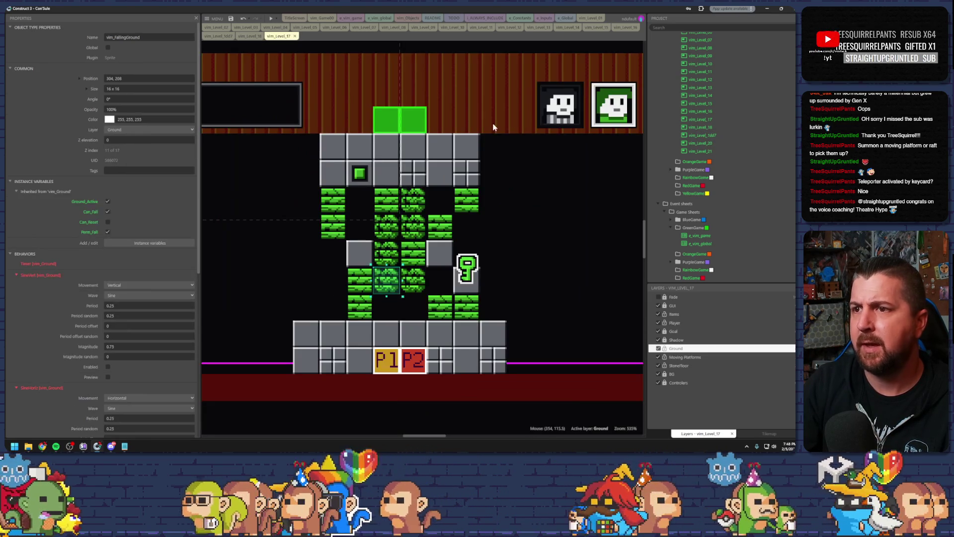
Step: Open vim_Level_1dd7 and rename it to vim_Level_19
{"action": "left_click", "coordinate": [709, 136]}
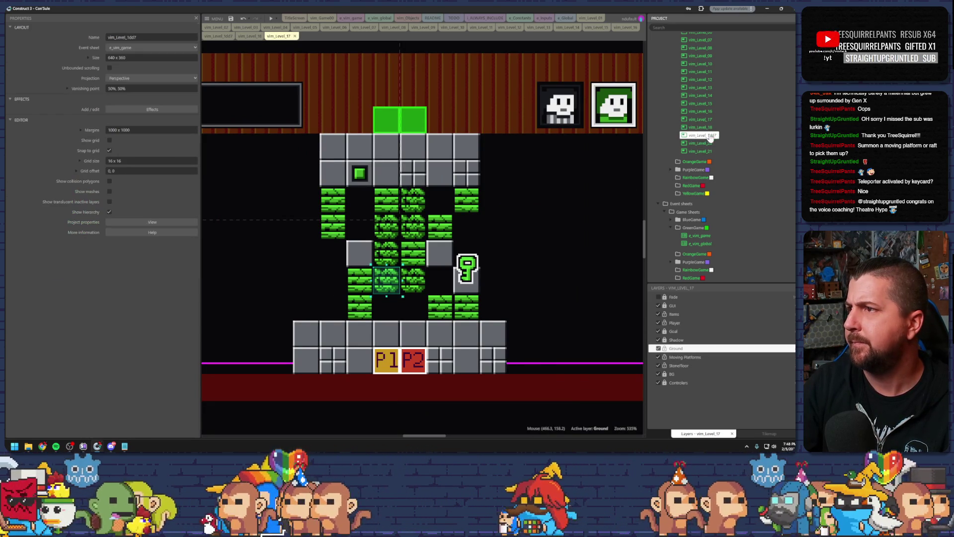
{"action": "double_click", "coordinate": [711, 137]}
{"action": "left_click", "coordinate": [713, 139]}
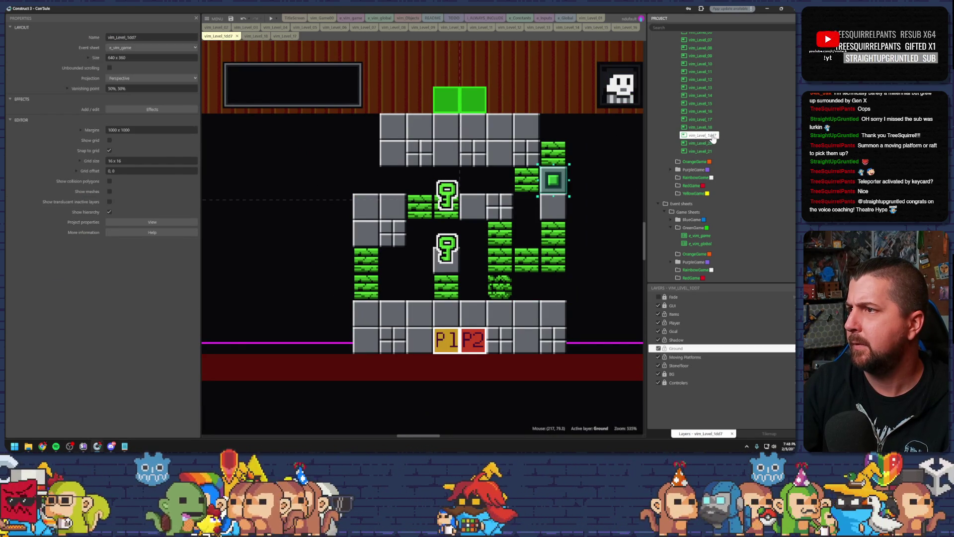
{"action": "left_click", "coordinate": [713, 138]}
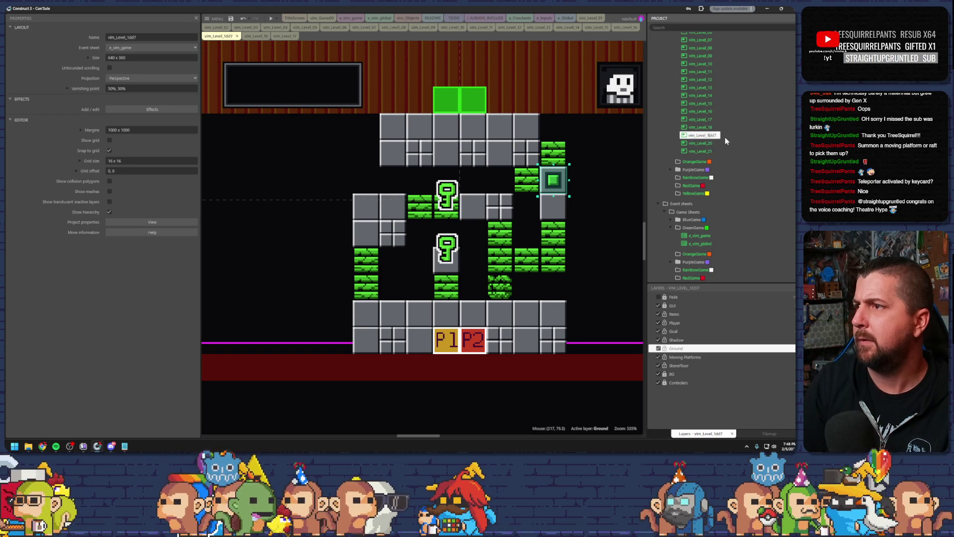
{"action": "key", "text": "Delete"}
{"action": "key", "text": "Delete"}
{"action": "key", "text": "Delete"}
{"action": "type", "text": "9"}
{"action": "key", "text": "Return"}
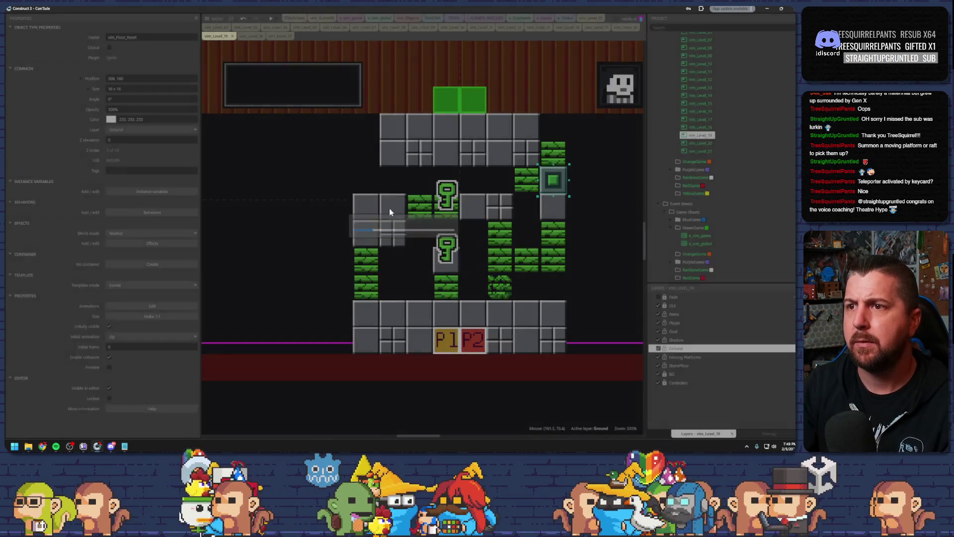
{"action": "left_click", "coordinate": [414, 204]}
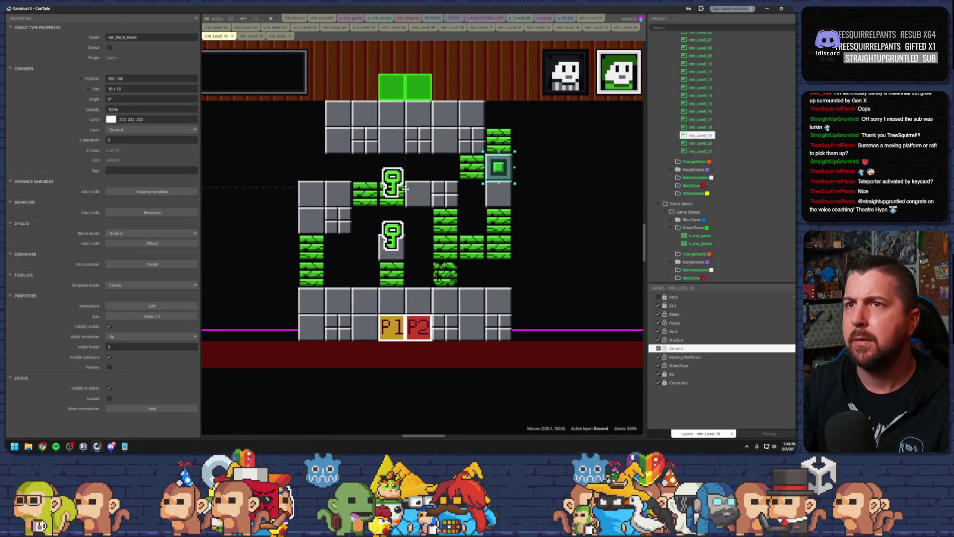
{"action": "mouse_move", "coordinate": [219, 35]}
{"action": "left_mouse_down"}
{"action": "mouse_move", "coordinate": [293, 42]}
{"action": "mouse_move", "coordinate": [222, 41]}
{"action": "left_mouse_up"}
{"action": "left_click", "coordinate": [275, 36]}
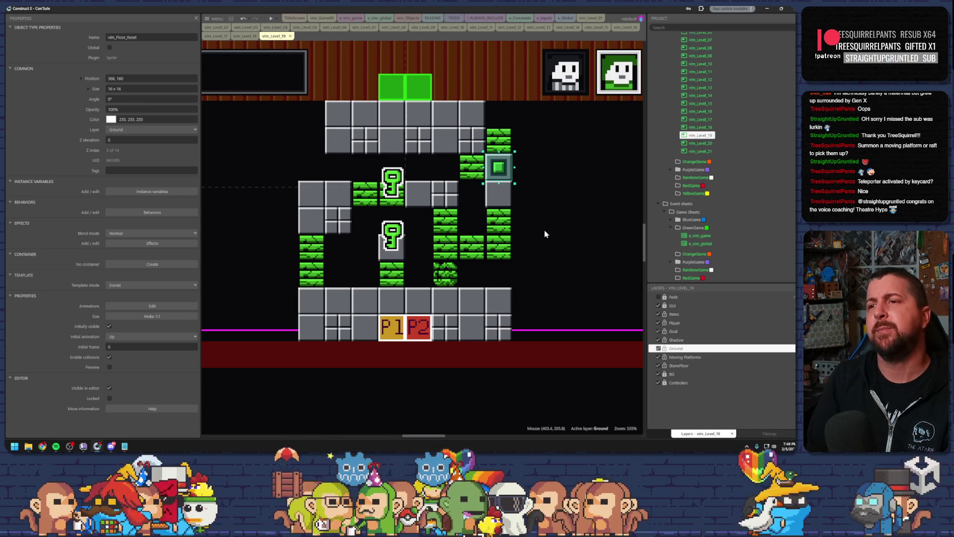
{"action": "left_click", "coordinate": [216, 36]}
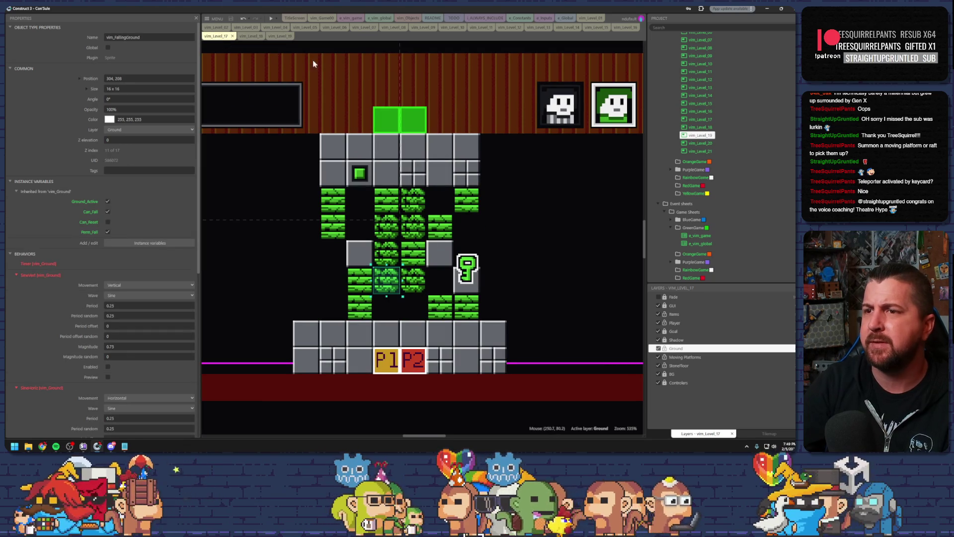
{"action": "left_click", "coordinate": [625, 27]}
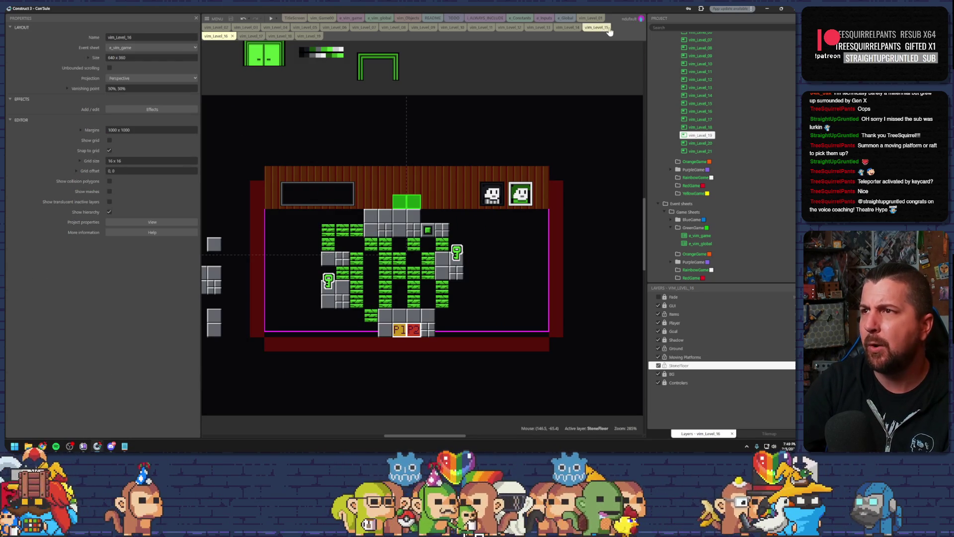
{"action": "left_click", "coordinate": [592, 30]}
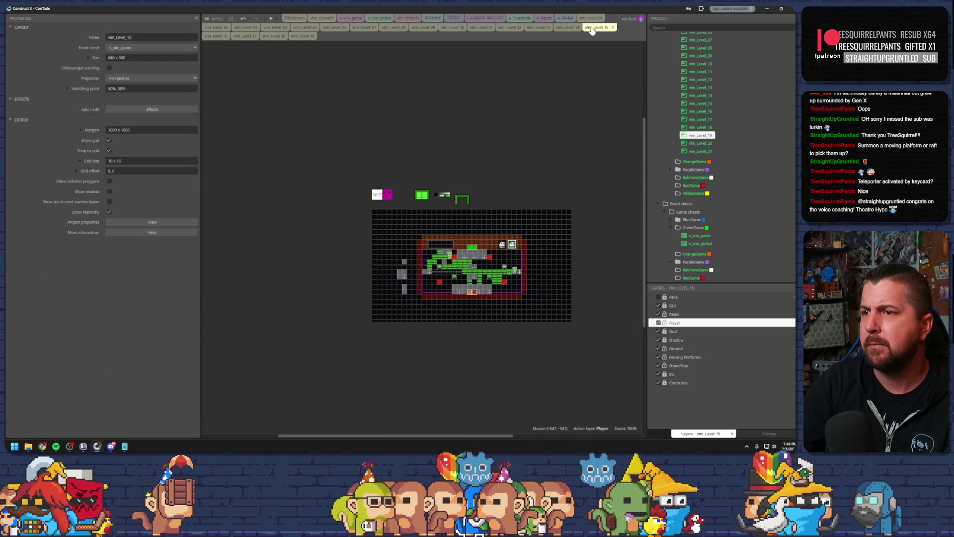
{"action": "left_click", "coordinate": [216, 36]}
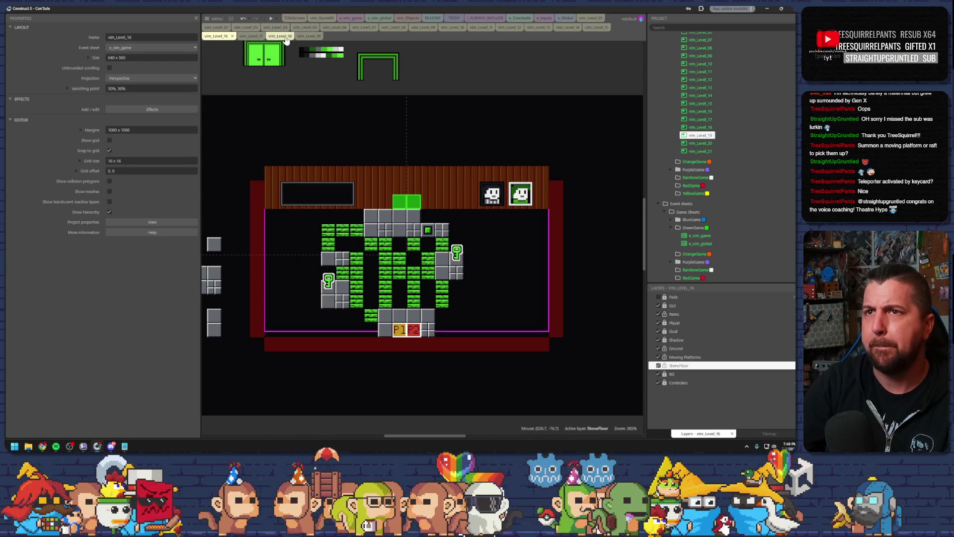
{"action": "left_click", "coordinate": [307, 36]}
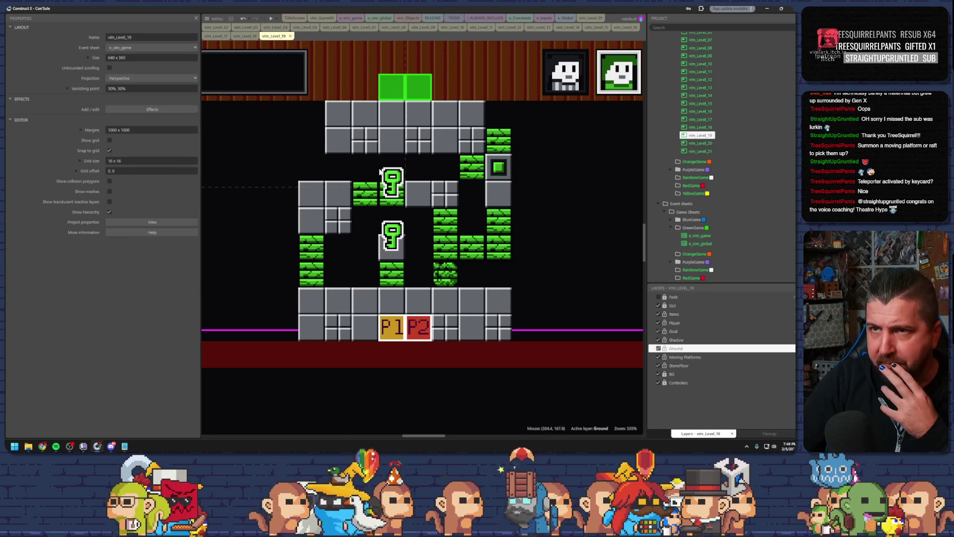
Step: Preview level 19 with F5 and climb the upper character across the vines to the top block
{"action": "key", "text": "F5"}
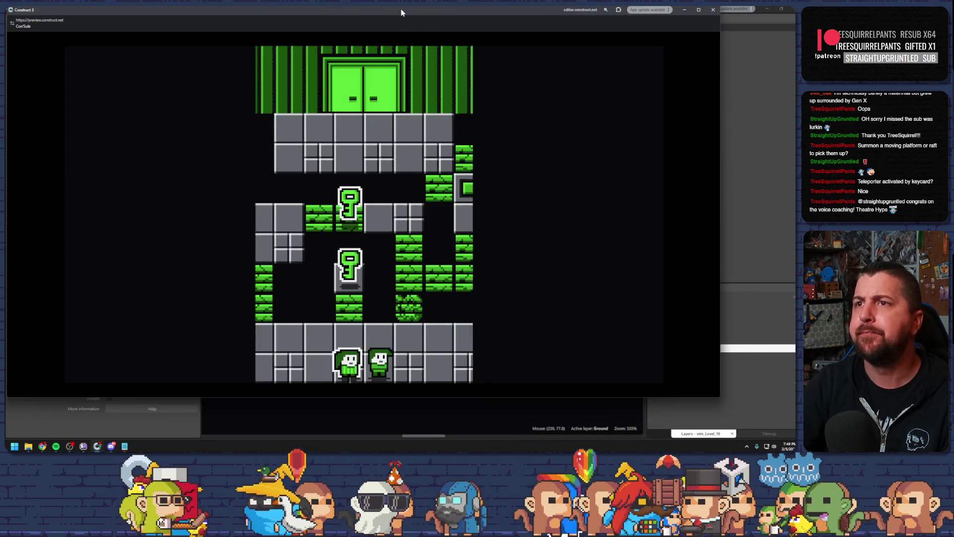
{"action": "key", "text": "Up"}
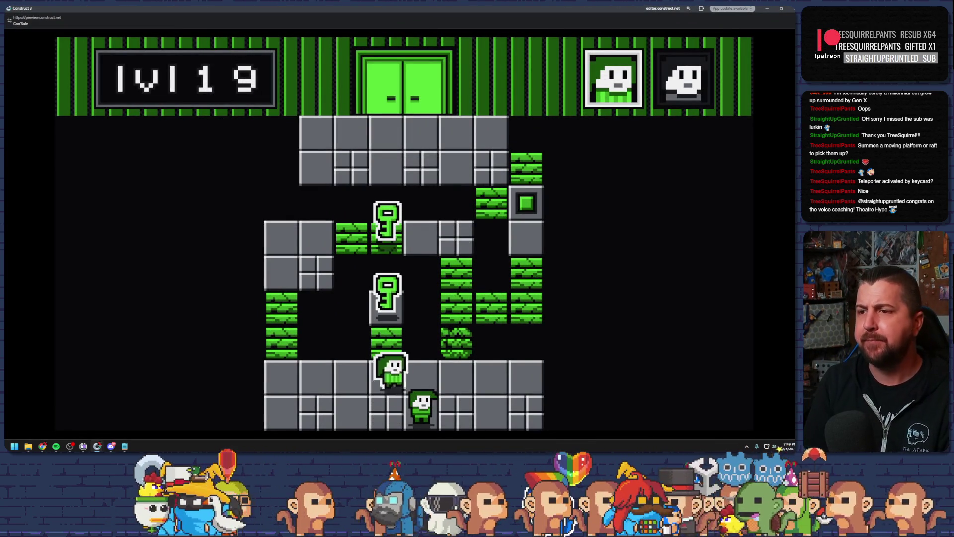
{"action": "key", "text": "Right"}
{"action": "key", "text": "Up"}
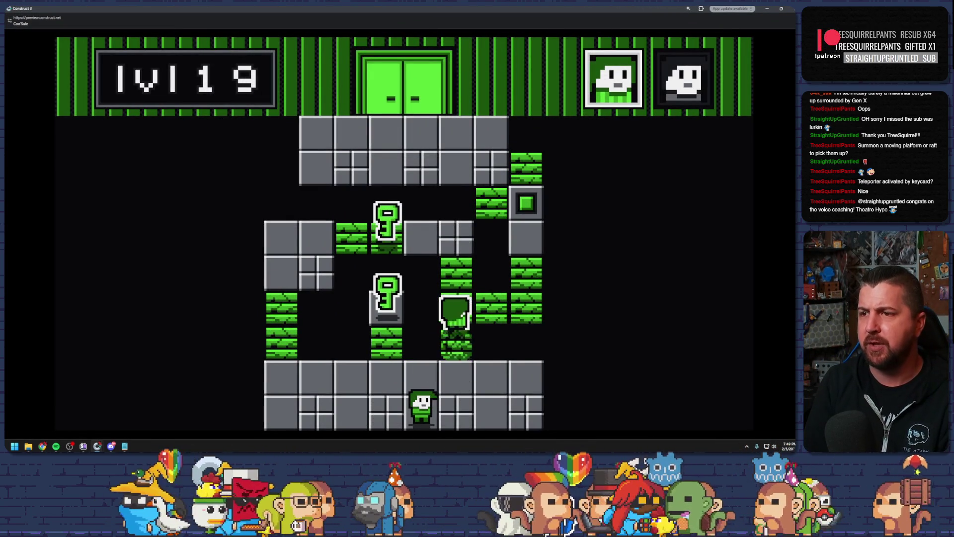
{"action": "key", "text": "Right"}
{"action": "key", "text": "Up"}
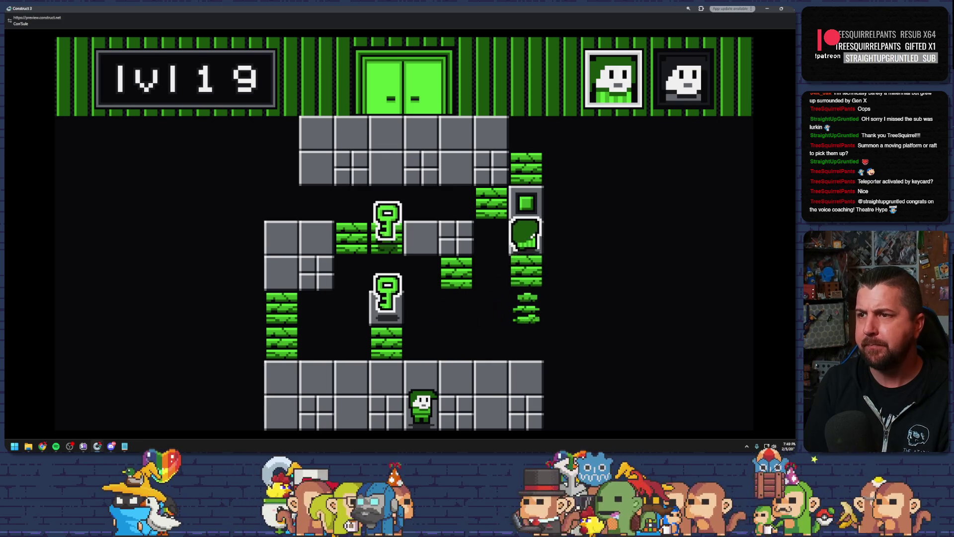
Step: Switch to the lower character to climb, then drop the right character onto the switch and close the preview
{"action": "key", "text": "Tab"}
{"action": "key", "text": "Left"}
{"action": "key", "text": "Up"}
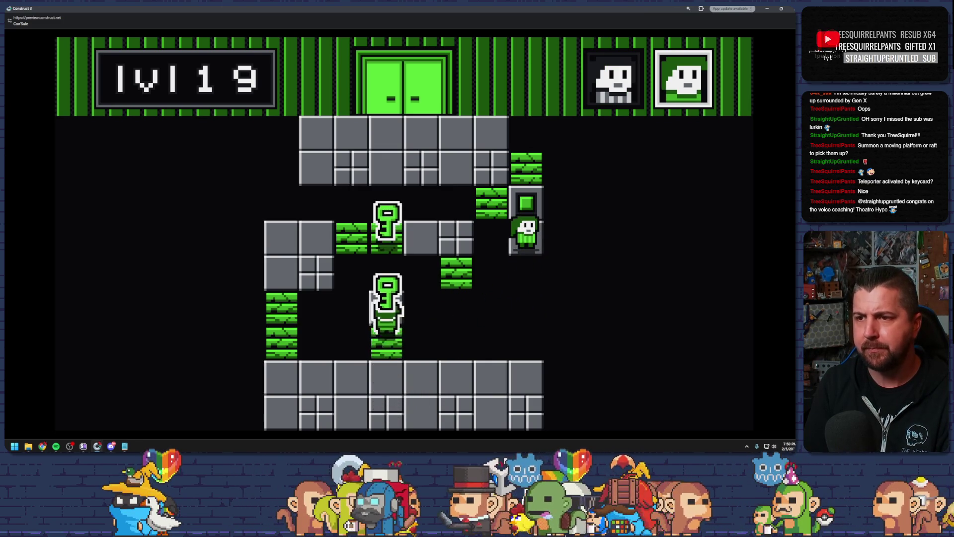
{"action": "key", "text": "Tab"}
{"action": "key", "text": "Up"}
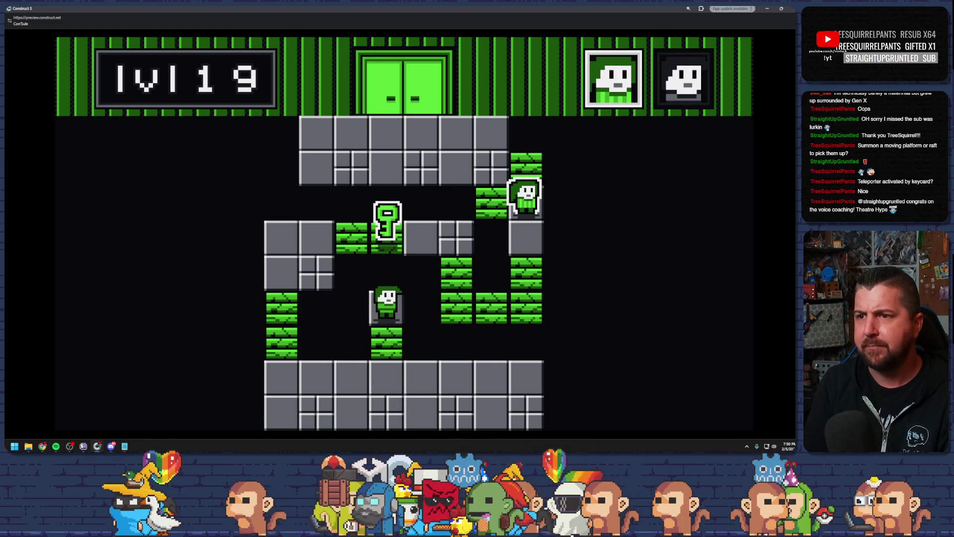
{"action": "key", "text": "Down"}
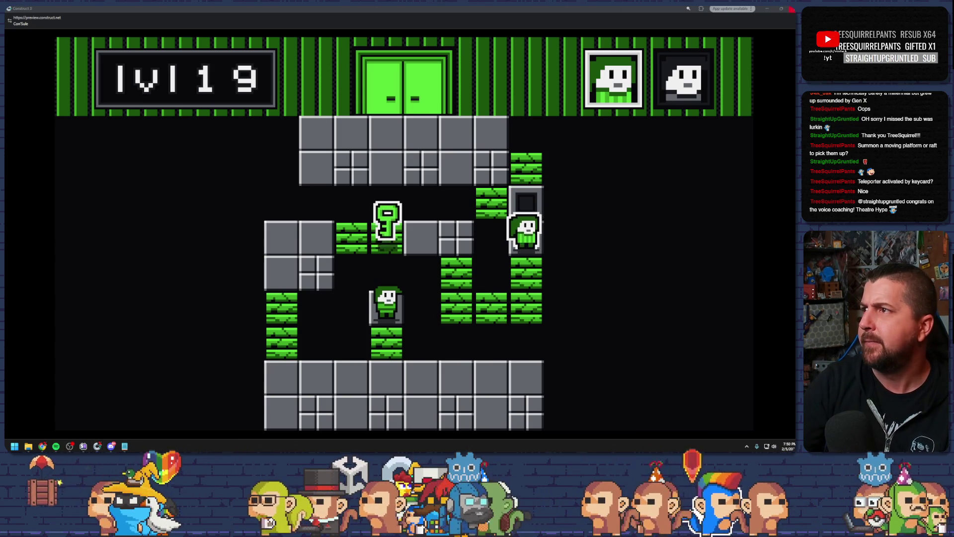
{"action": "key", "text": "alt+Tab"}
Step: Move one green falling-ground block outside level 19's right side at 400,224 and launch a preview
{"action": "left_click", "coordinate": [451, 274]}
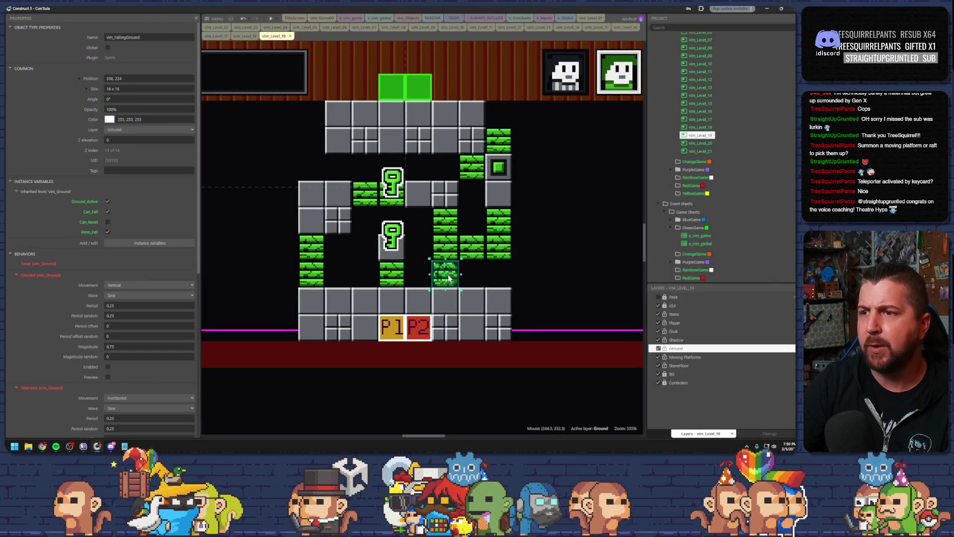
{"action": "left_click_drag", "start_coordinate": [451, 274], "coordinate": [535, 271]}
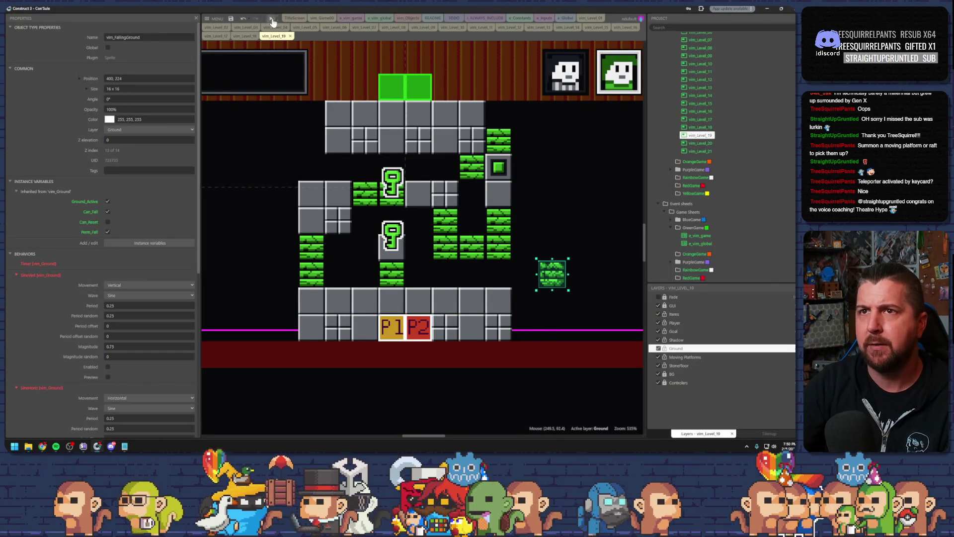
{"action": "left_click", "coordinate": [270, 18]}
Step: Play level 19, collecting the key and climbing a character up to the switch tile
{"action": "key", "text": "Up"}
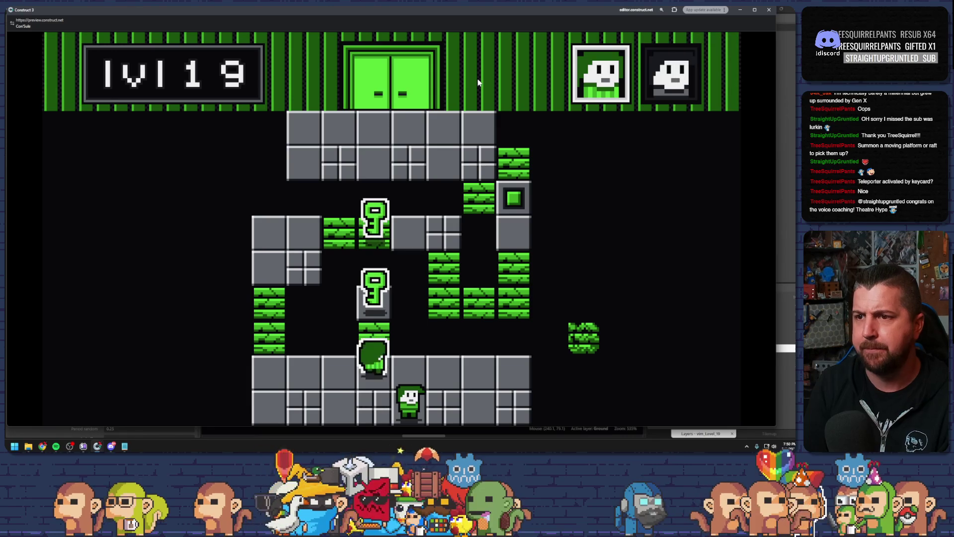
{"action": "key", "text": "space"}
{"action": "key", "text": "Left"}
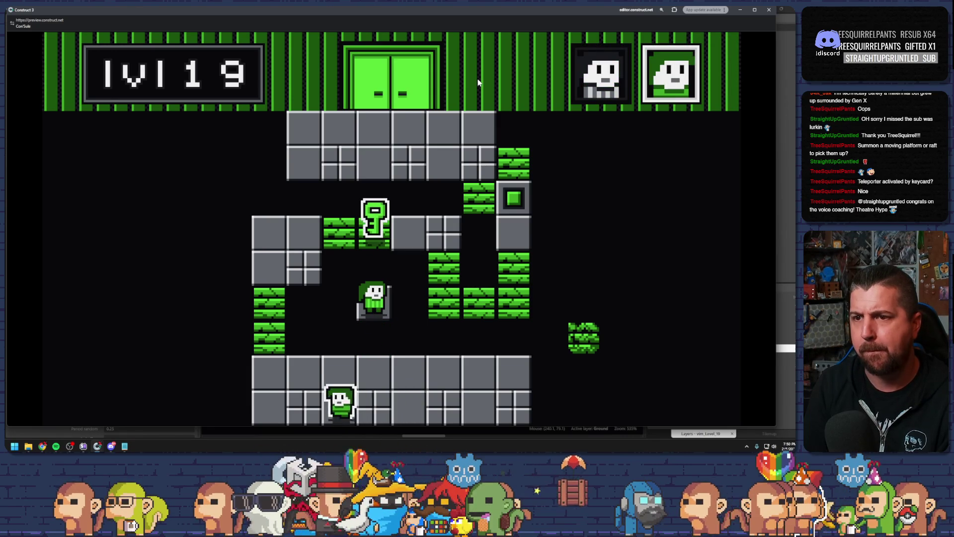
{"action": "key", "text": "Up"}
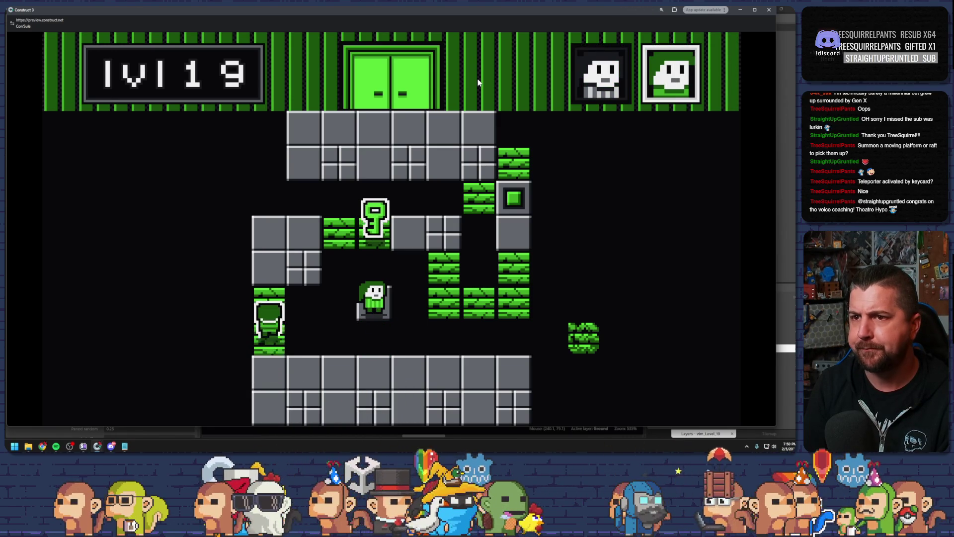
{"action": "key", "text": "Right"}
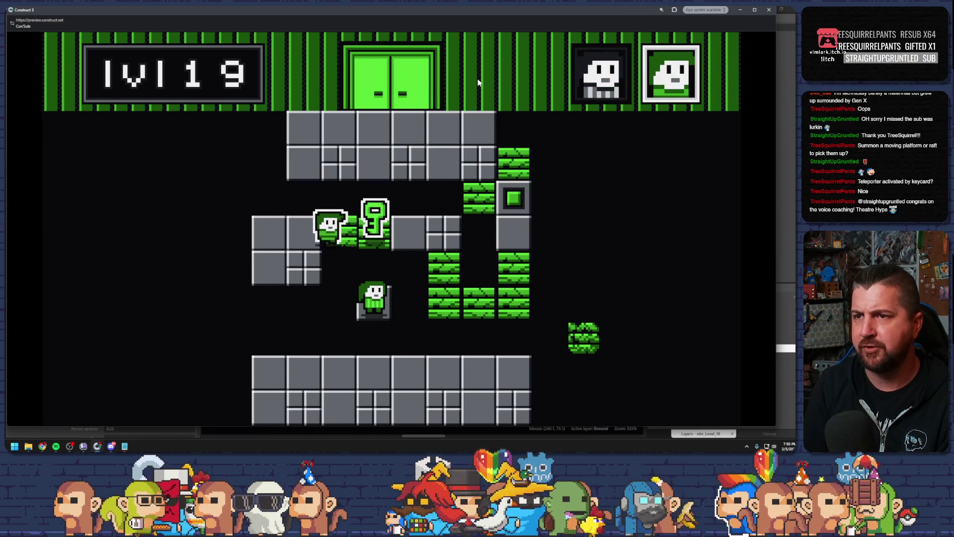
{"action": "key", "text": "Down"}
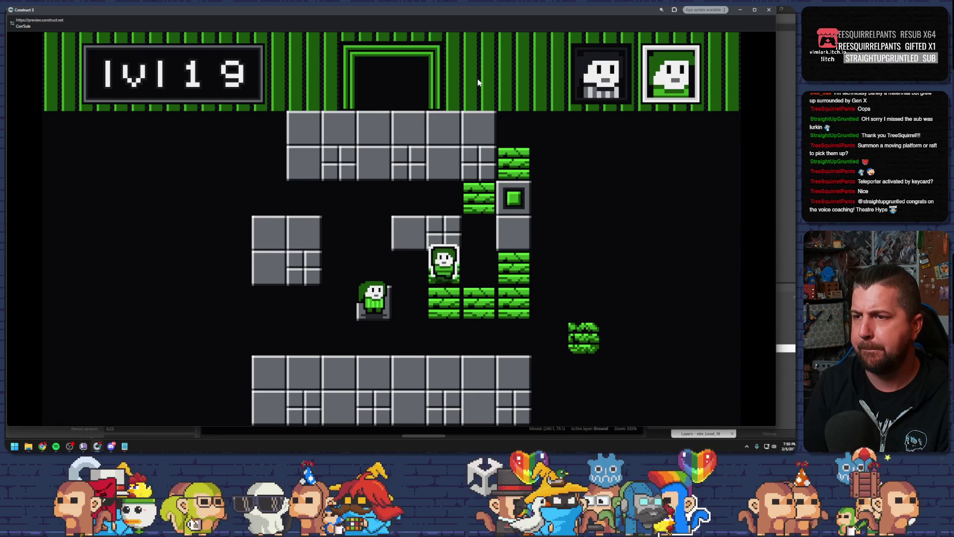
{"action": "key", "text": "Right"}
{"action": "key", "text": "Right"}
{"action": "key", "text": "Up"}
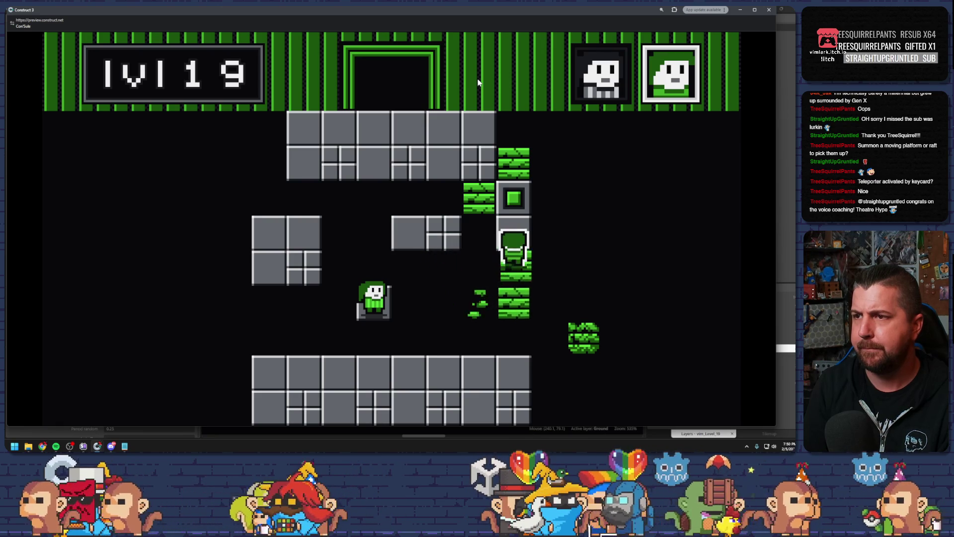
Step: Swap characters to step onto the switch, close the preview and save the project with Ctrl+S
{"action": "key", "text": "space"}
{"action": "key", "text": "space"}
{"action": "key", "text": "Up"}
{"action": "key", "text": "space"}
{"action": "key", "text": "Down"}
{"action": "key", "text": "Left"}
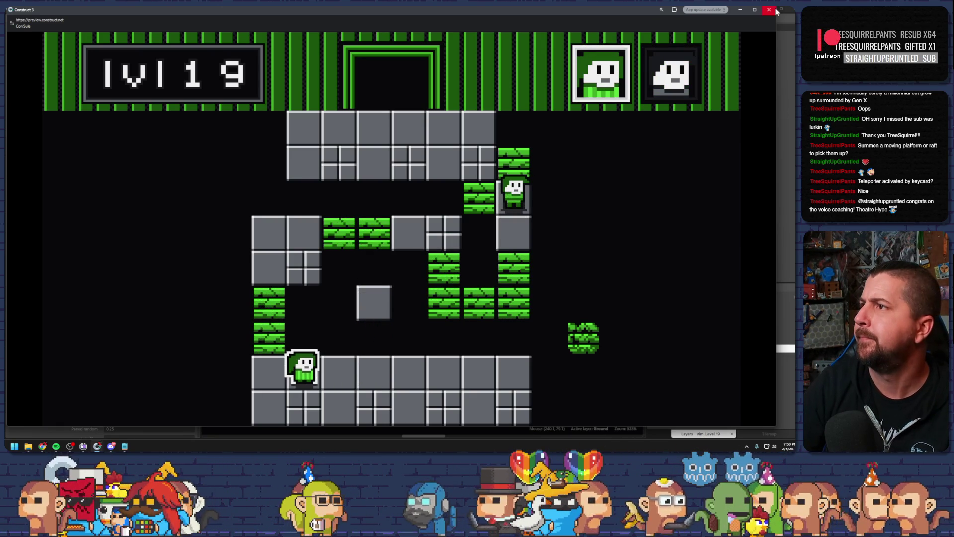
{"action": "key", "text": "alt+Tab"}
{"action": "key", "text": "ctrl+s"}
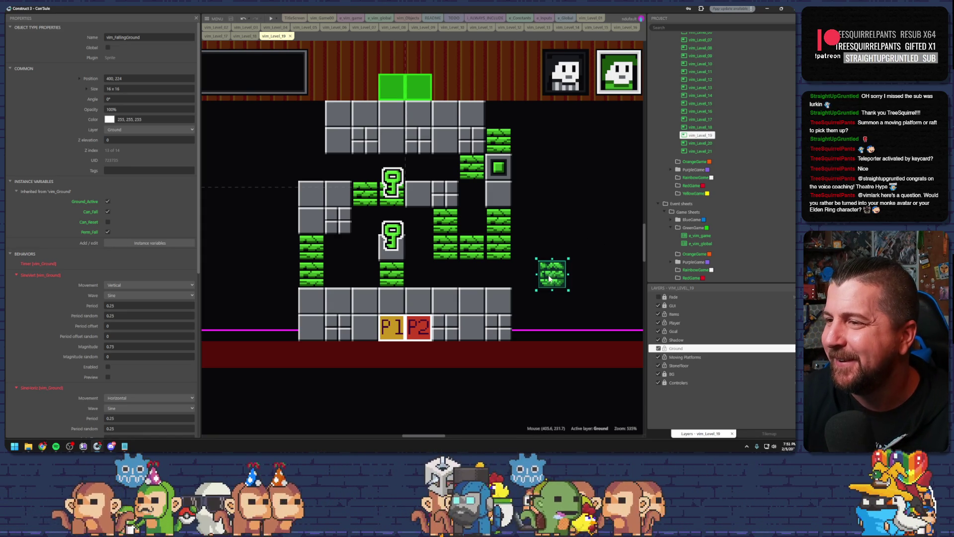
Step: Shift the loose green falling-ground block one tile left, then nudge test blocks right and back
{"action": "left_click_drag", "start_coordinate": [555, 282], "coordinate": [527, 281]}
{"action": "left_click", "coordinate": [565, 273]}
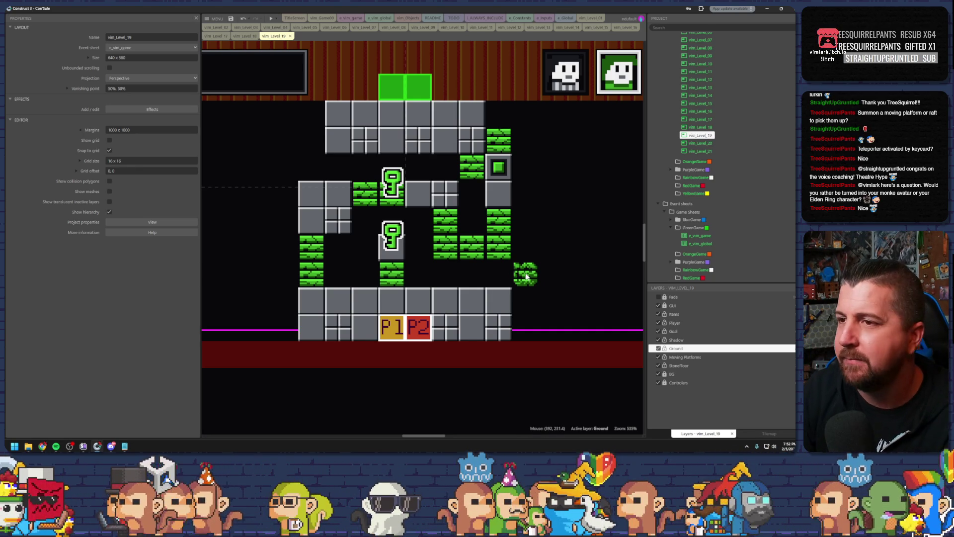
{"action": "left_click", "coordinate": [313, 249]}
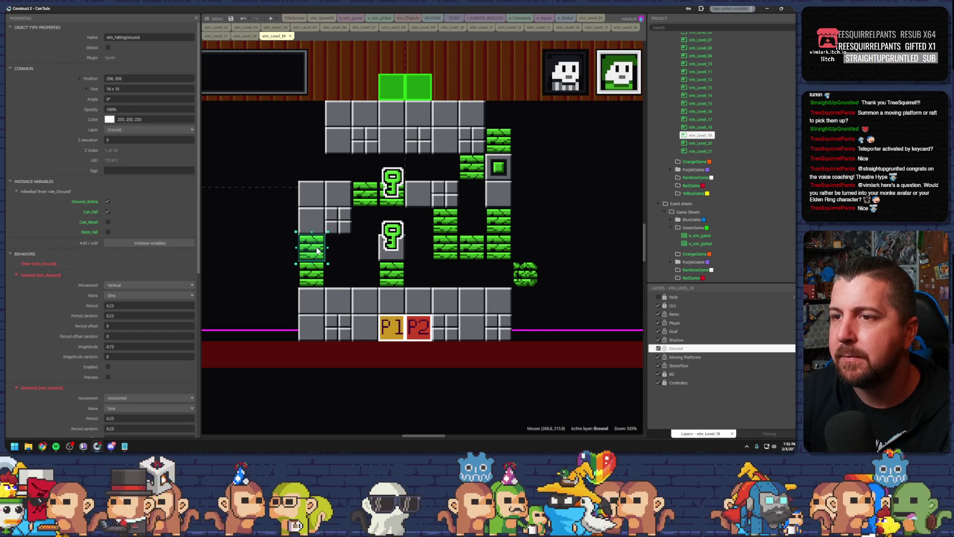
{"action": "left_click_drag", "start_coordinate": [327, 247], "coordinate": [354, 247]}
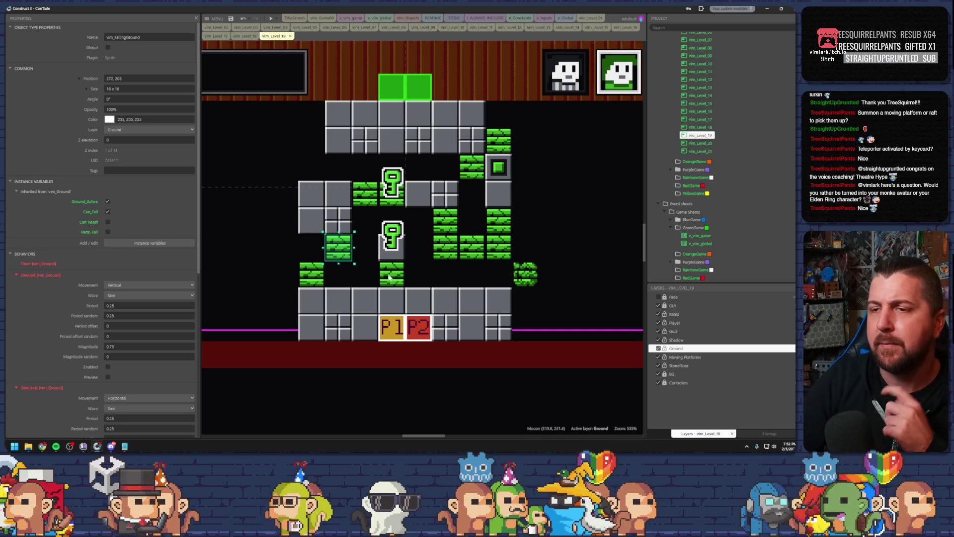
{"action": "left_click", "coordinate": [378, 277]}
{"action": "left_click_drag", "start_coordinate": [350, 251], "coordinate": [309, 243]}
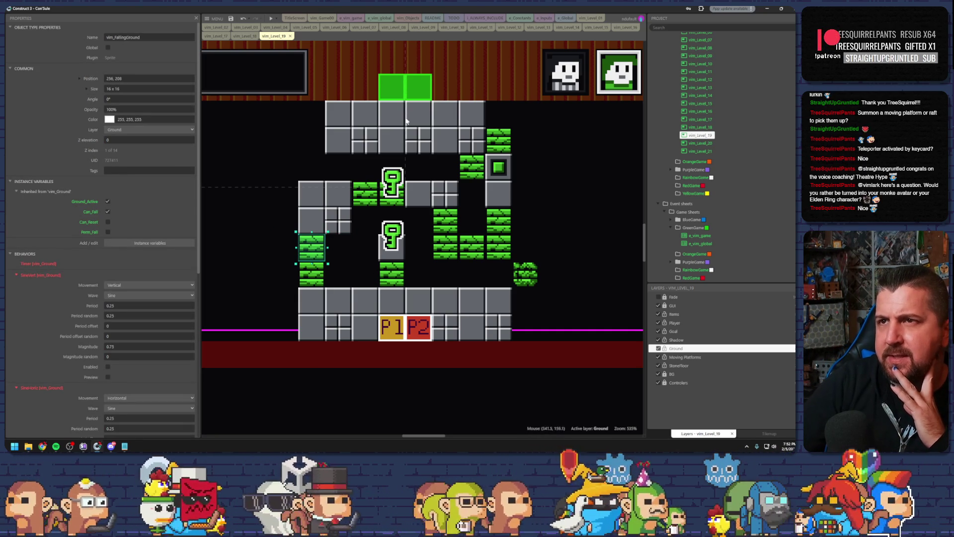
{"action": "left_click", "coordinate": [218, 36]}
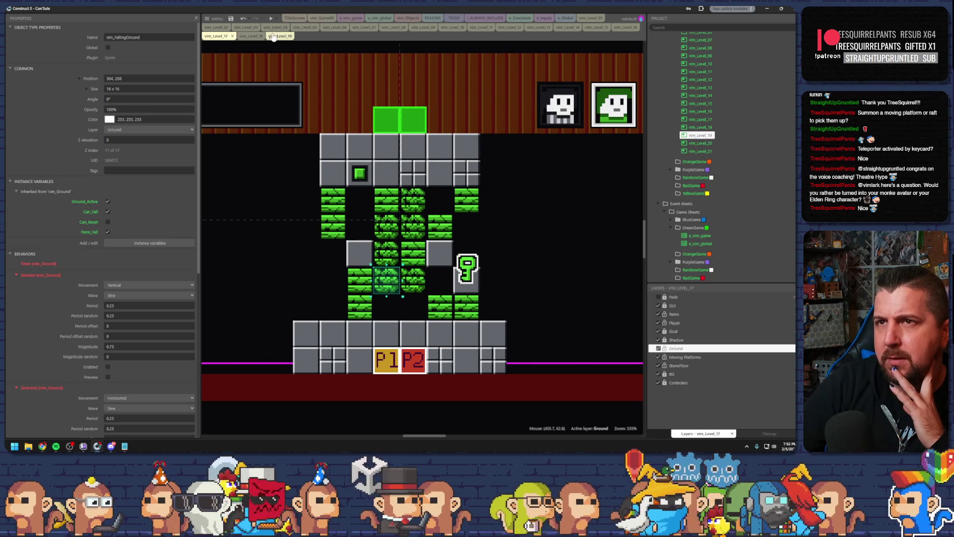
Step: Replace the block under the lower key and Ctrl-drag green blocks into a column to the top wall
{"action": "left_click", "coordinate": [279, 36]}
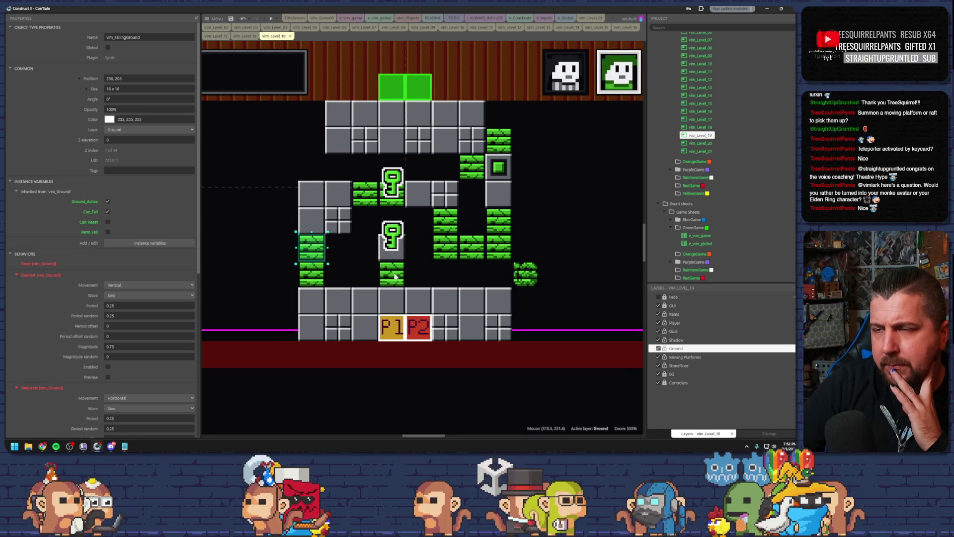
{"action": "left_click", "coordinate": [395, 277]}
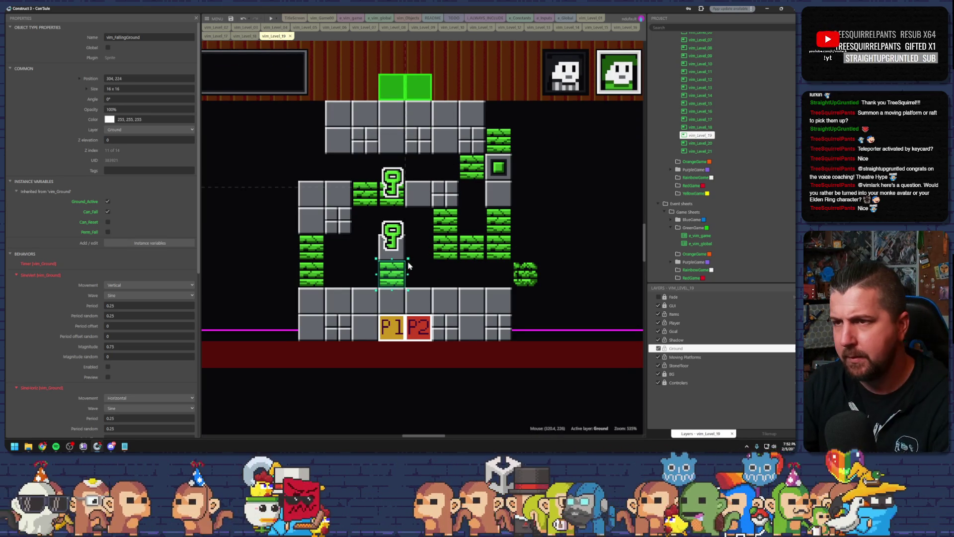
{"action": "key", "text": "Delete"}
{"action": "left_click", "coordinate": [515, 275]}
{"action": "mouse_move", "coordinate": [506, 276]}
{"action": "left_mouse_down"}
{"action": "mouse_move", "coordinate": [373, 275]}
{"action": "mouse_move", "coordinate": [370, 226]}
{"action": "mouse_move", "coordinate": [392, 194]}
{"action": "mouse_move", "coordinate": [393, 171]}
{"action": "left_mouse_up"}
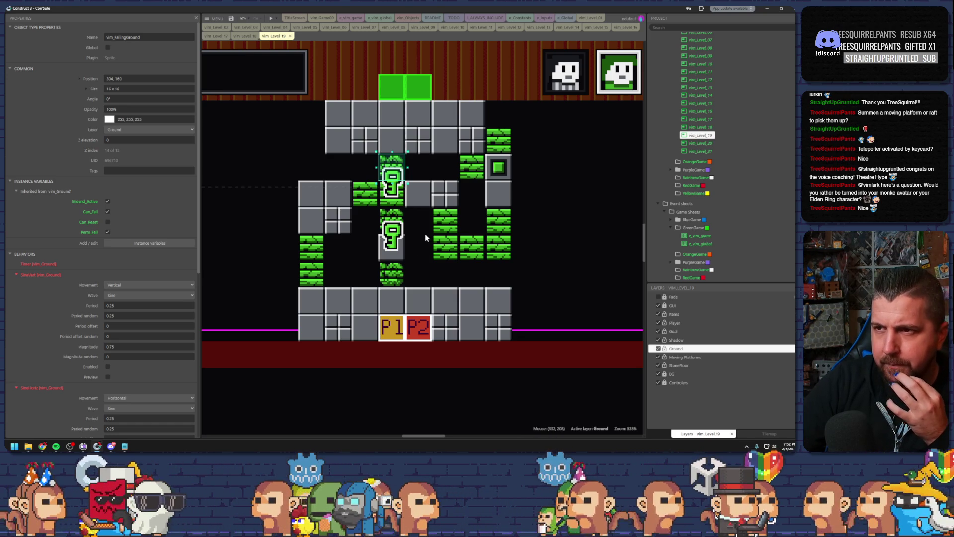
{"action": "left_click", "coordinate": [271, 19]}
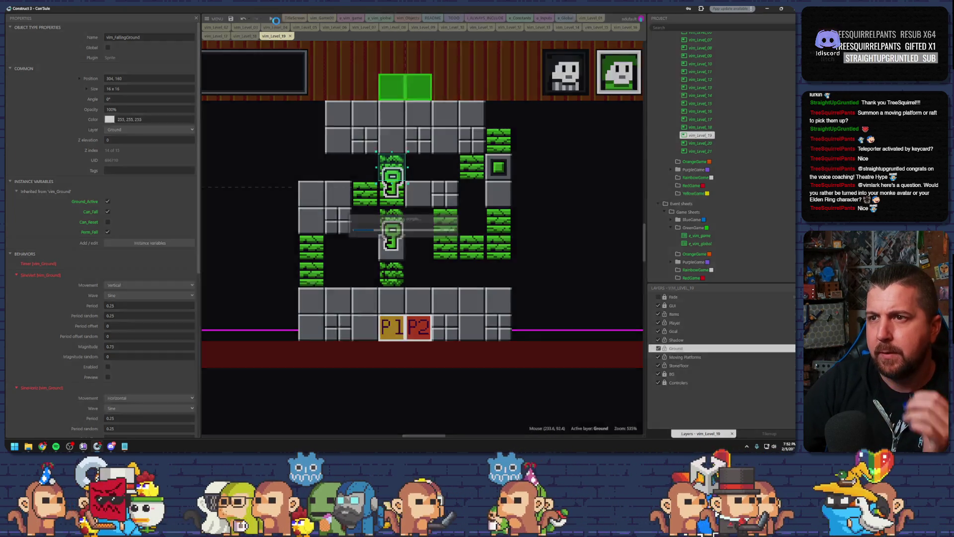
Step: Climb the first character up the vine column past both keys and down onto the key block
{"action": "key", "text": "Up"}
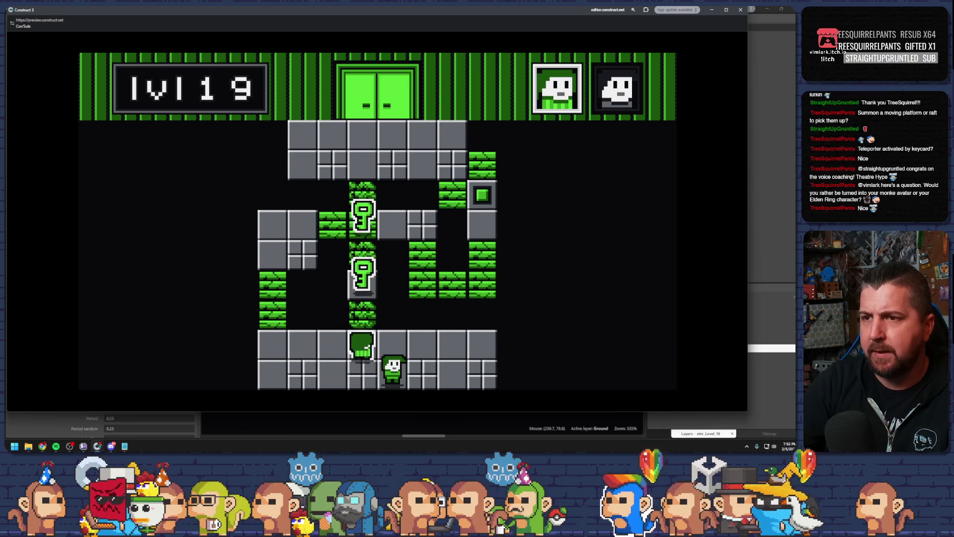
{"action": "key", "text": "Up"}
{"action": "key", "text": "Up"}
{"action": "key", "text": "Up"}
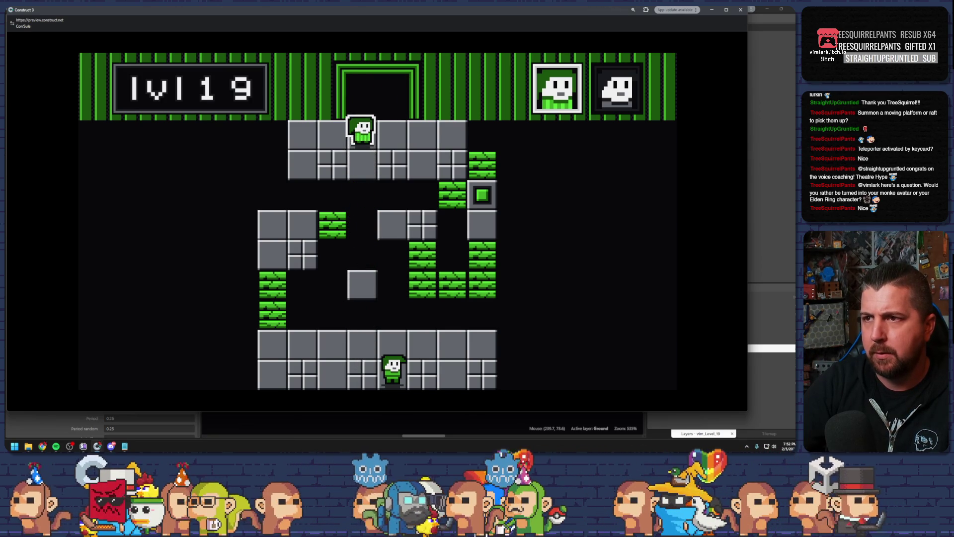
{"action": "key", "text": "Right"}
{"action": "key", "text": "Right"}
{"action": "key", "text": "Right"}
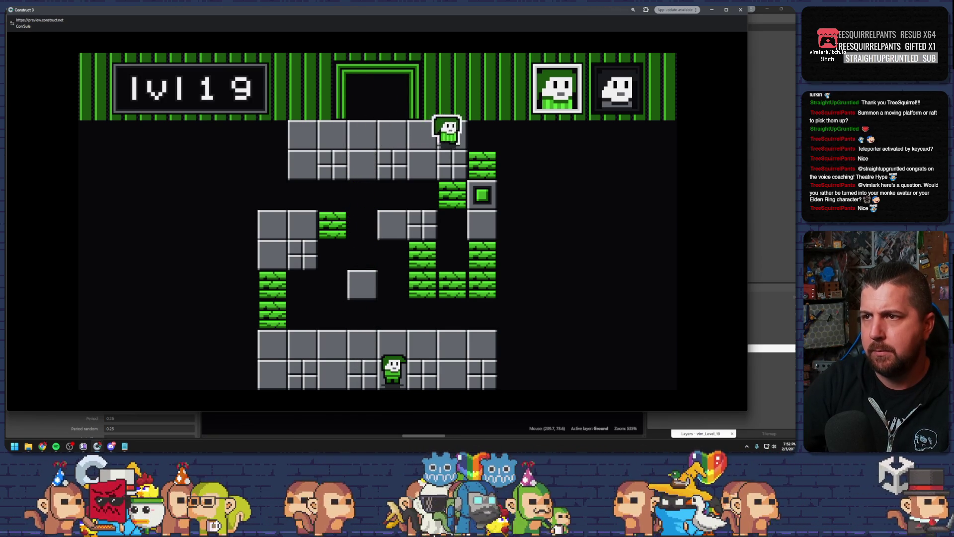
{"action": "key", "text": "Right"}
{"action": "key", "text": "Down"}
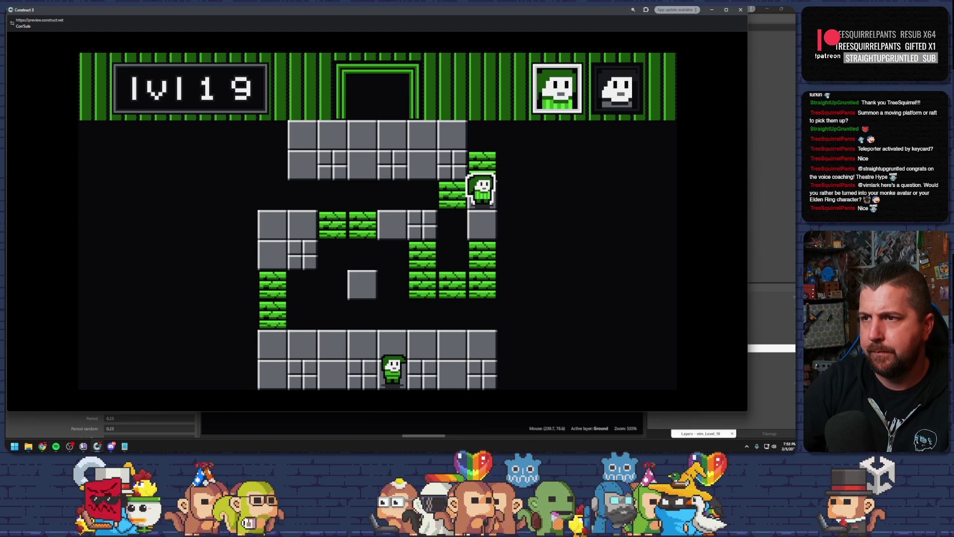
Step: Switch to the lower character and climb it through the left and right vine columns upward
{"action": "key", "text": "Tab"}
{"action": "key", "text": "Left"}
{"action": "key", "text": "Left"}
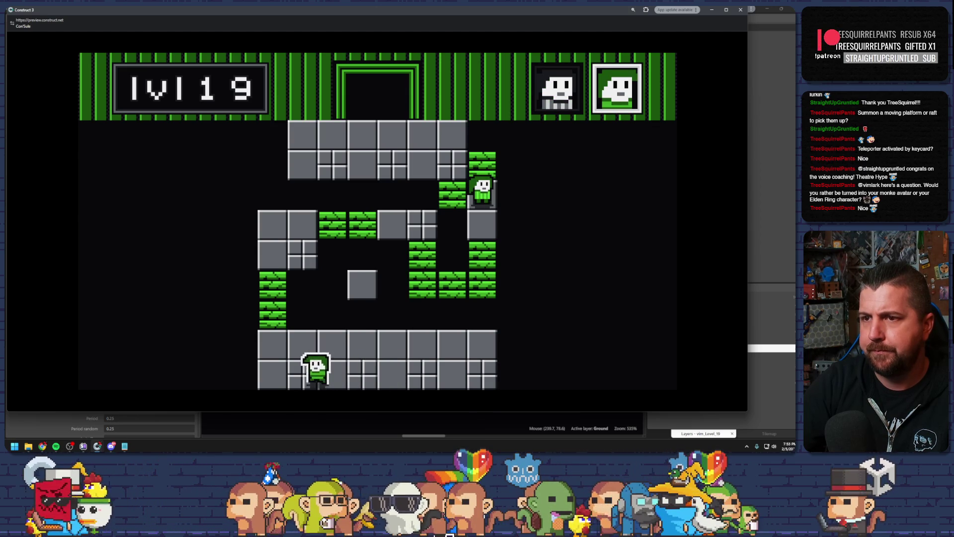
{"action": "key", "text": "Up"}
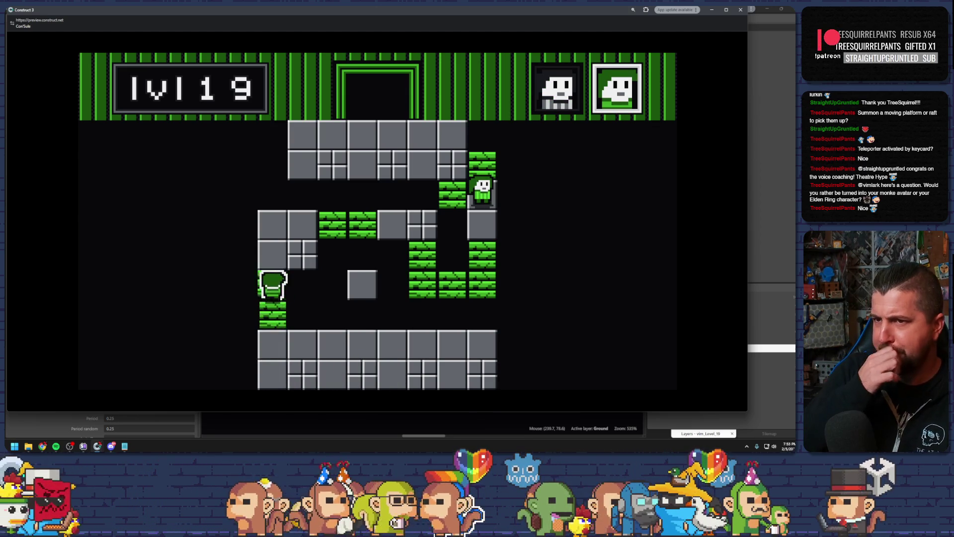
{"action": "key", "text": "Right"}
{"action": "key", "text": "Right"}
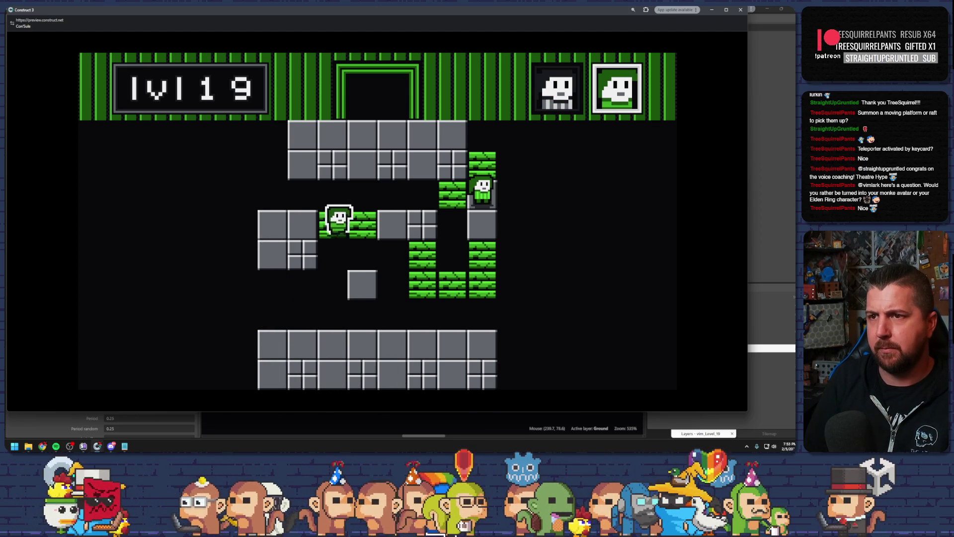
{"action": "key", "text": "Down"}
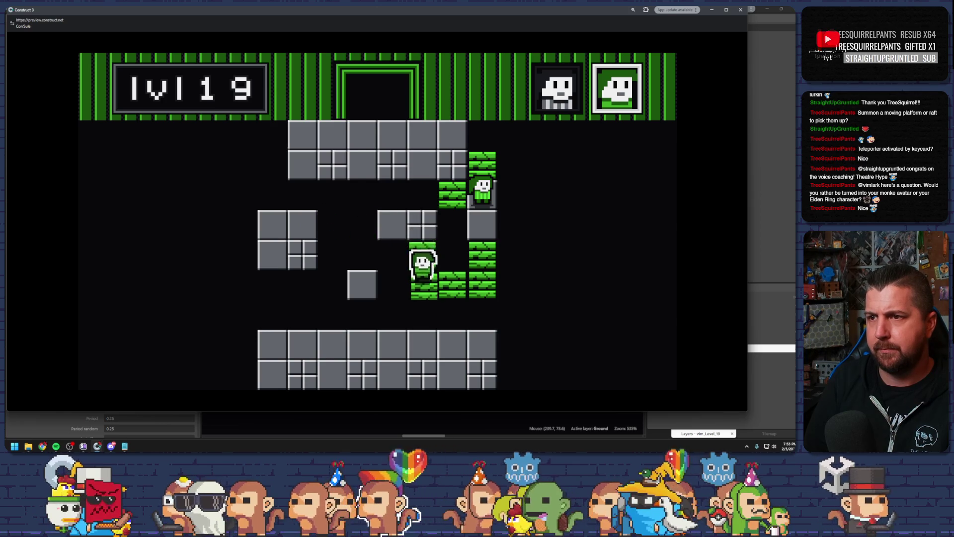
{"action": "key", "text": "Right"}
{"action": "key", "text": "Up"}
{"action": "key", "text": "Up"}
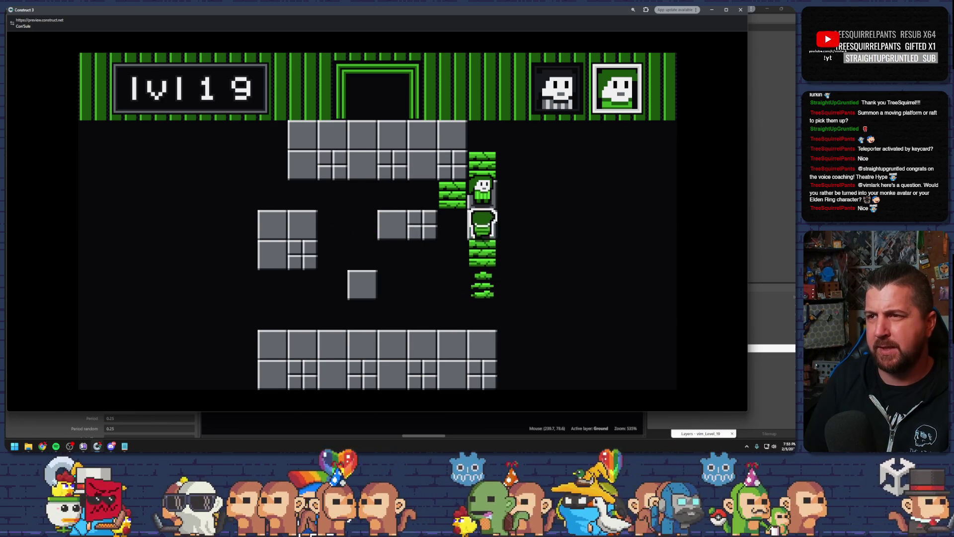
{"action": "key", "text": "Left"}
{"action": "key", "text": "Up"}
{"action": "key", "text": "Up"}
{"action": "key", "text": "Left"}
{"action": "key", "text": "Up"}
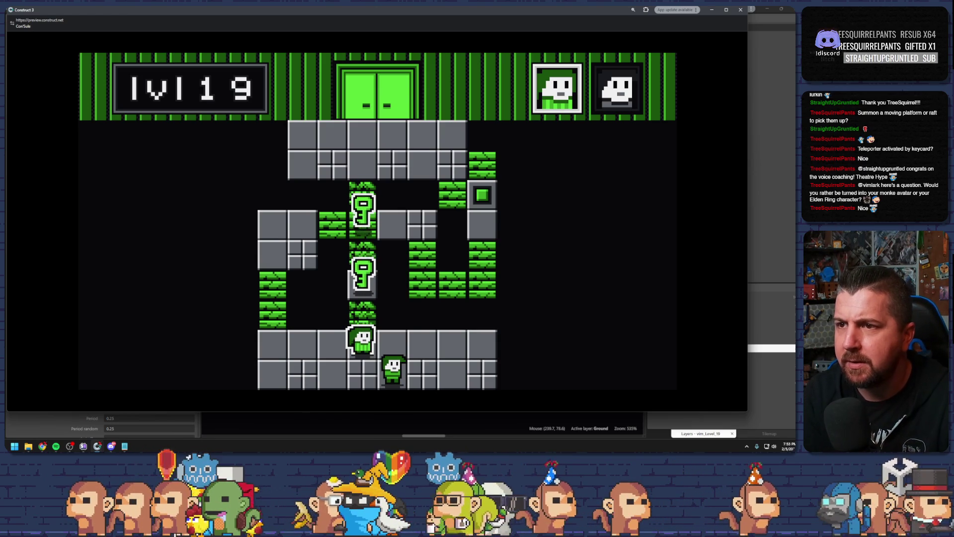
Step: Guide the bottom character across the vines to collect the key, opening the exit door, then close the preview
{"action": "key", "text": "Left"}
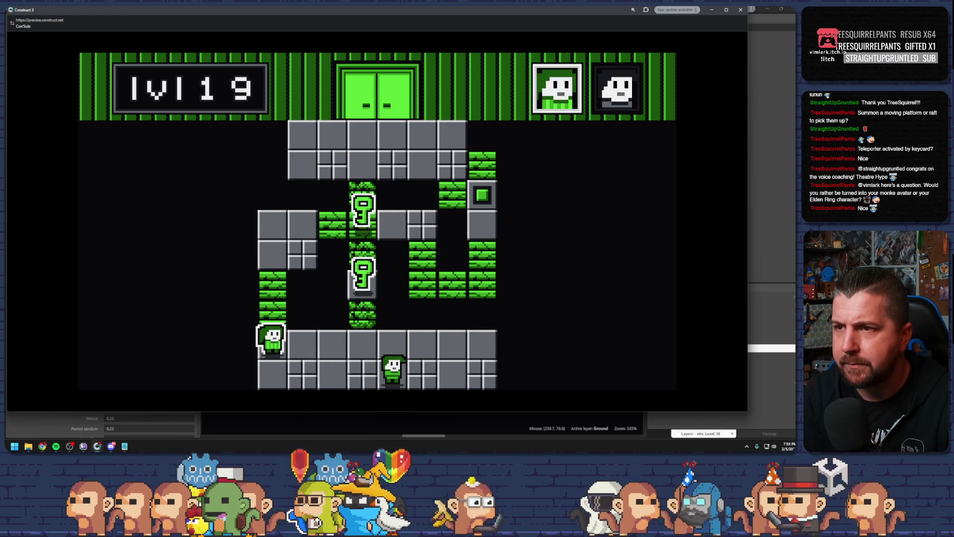
{"action": "key", "text": "Up"}
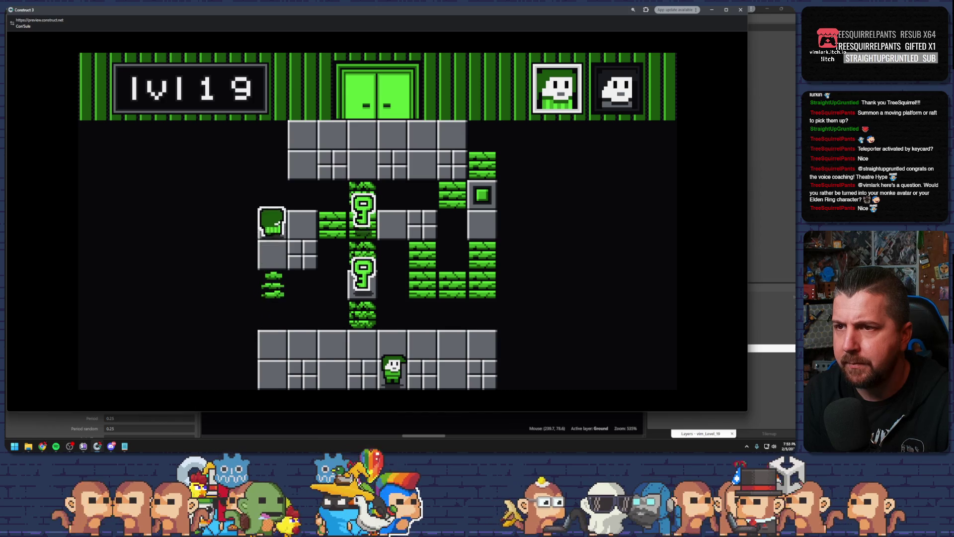
{"action": "key", "text": "Right"}
{"action": "key", "text": "Down"}
{"action": "key", "text": "Right"}
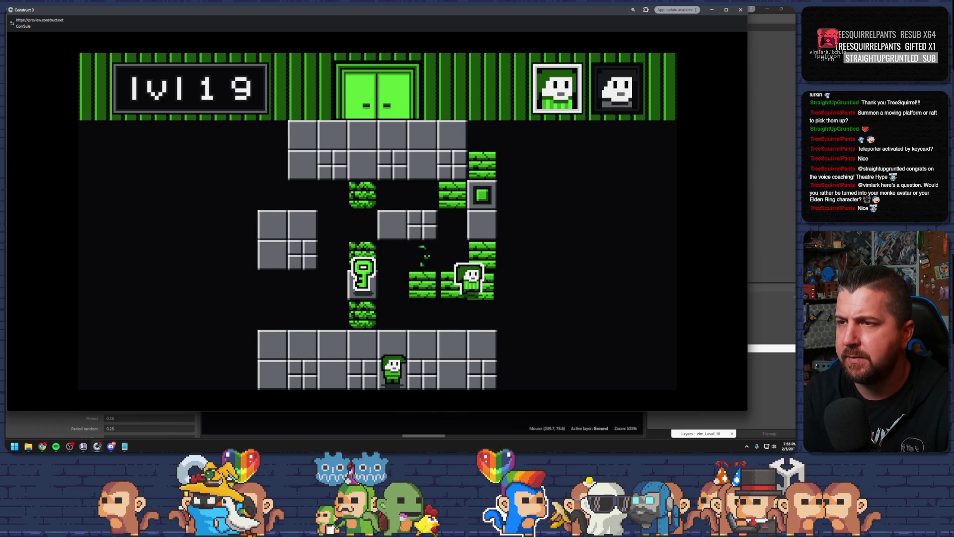
{"action": "key", "text": "Up"}
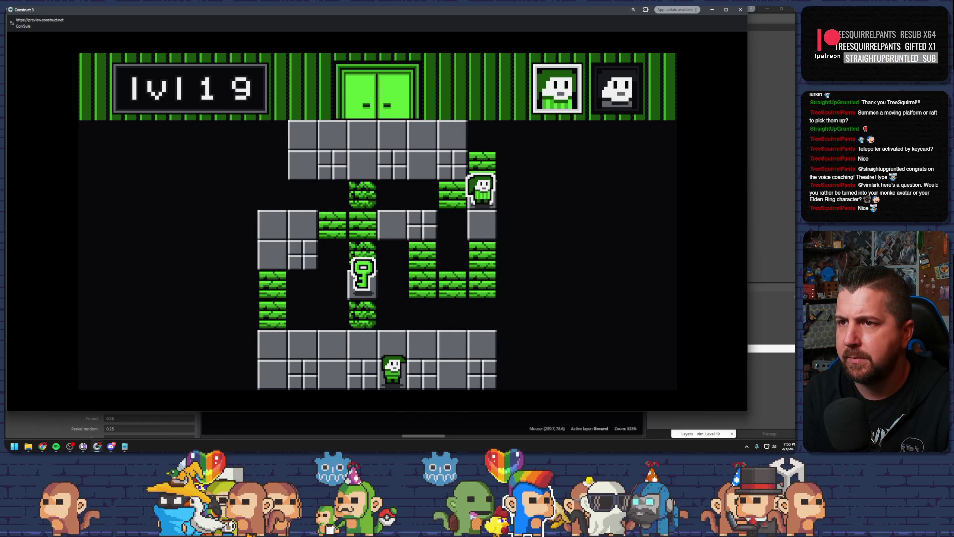
{"action": "key", "text": "space"}
{"action": "key", "text": "Left"}
{"action": "key", "text": "Up"}
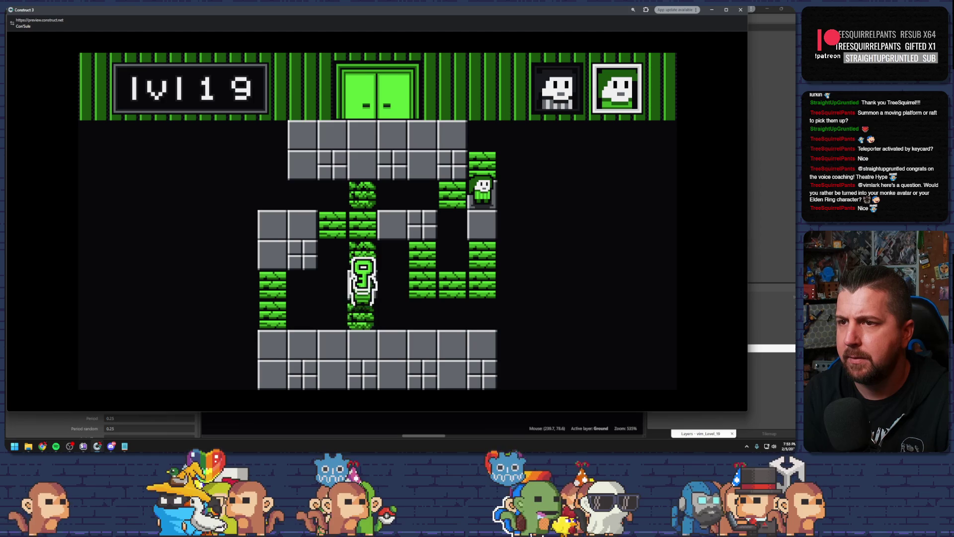
{"action": "key", "text": "Up"}
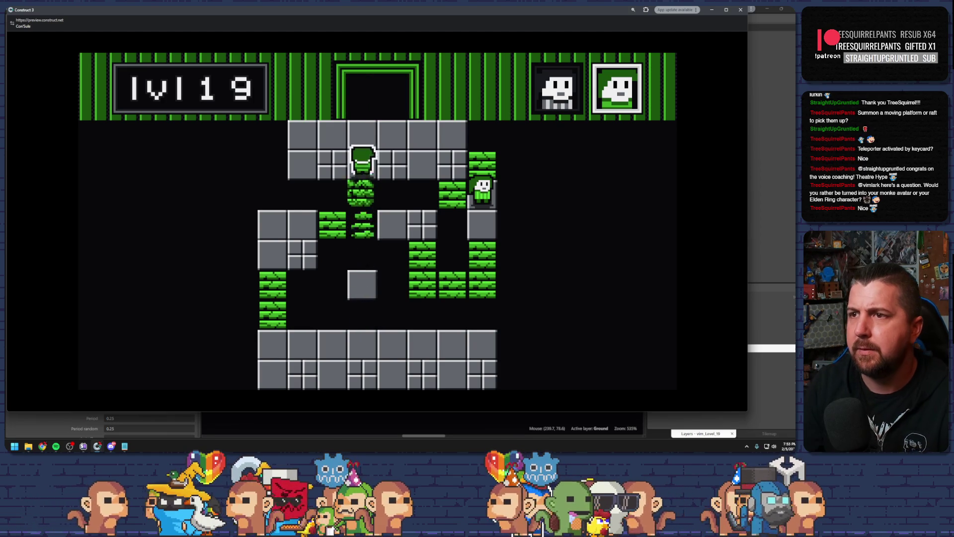
{"action": "left_click", "coordinate": [740, 9]}
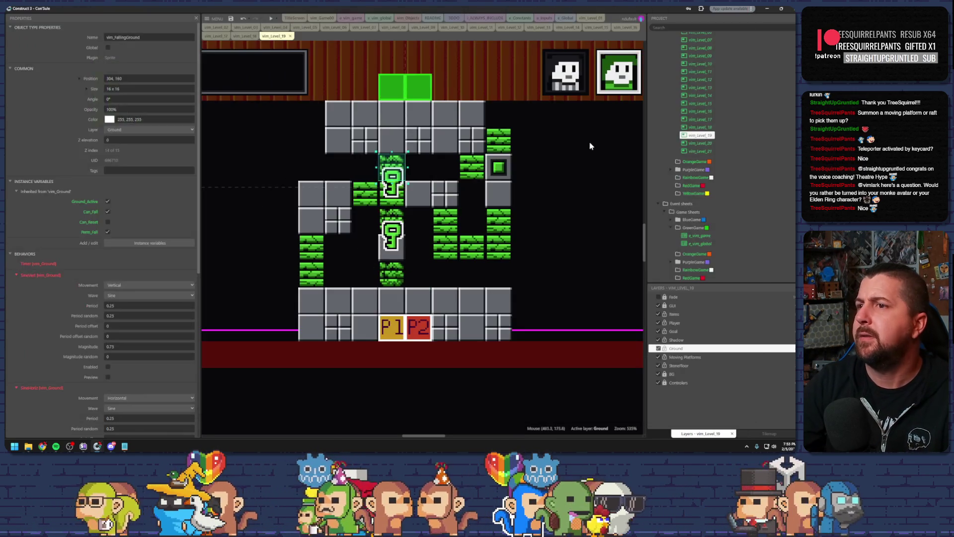
Step: Delete two green blocks on the upper right, restoring one with undo
{"action": "left_click", "coordinate": [498, 141]}
{"action": "key", "text": "Delete"}
{"action": "left_click", "coordinate": [472, 166]}
{"action": "key", "text": "Delete"}
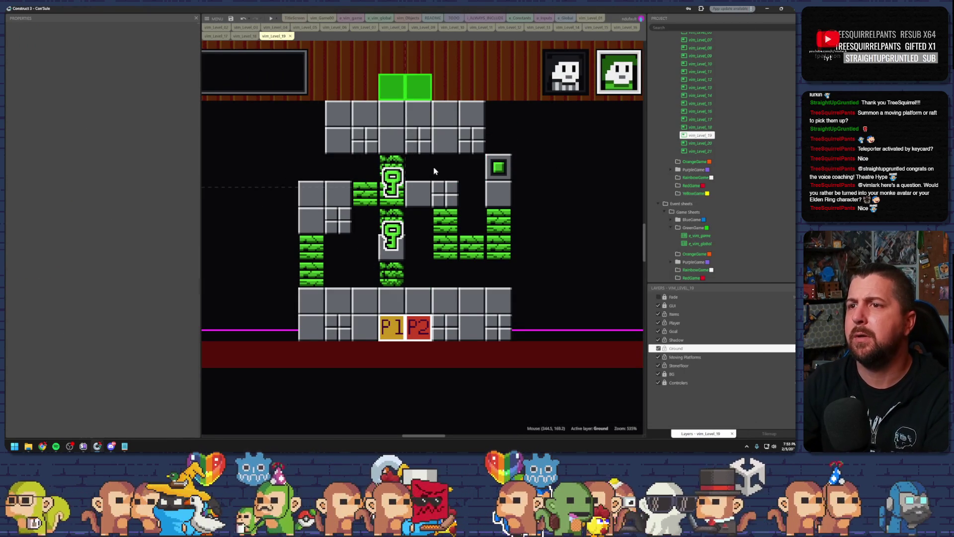
{"action": "key", "text": "ctrl+z"}
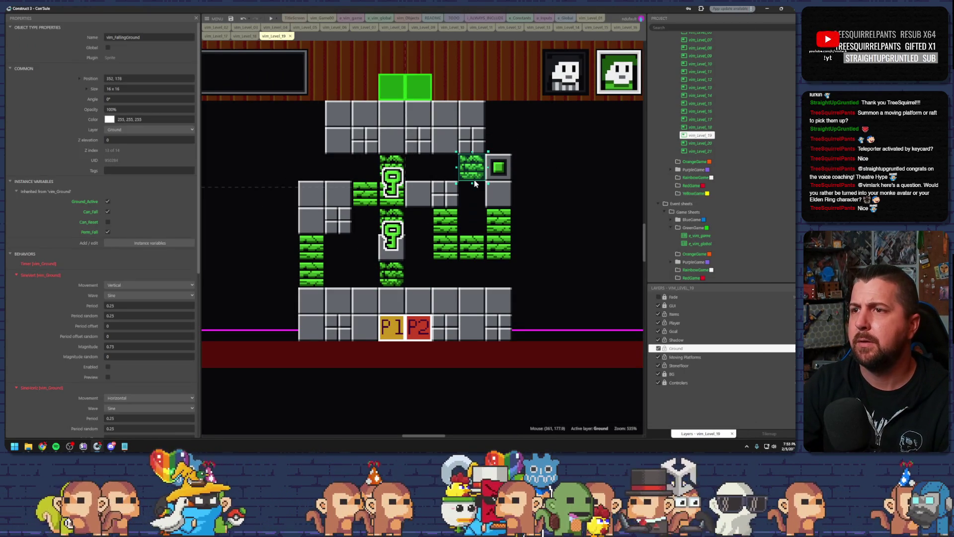
{"action": "left_click", "coordinate": [528, 213]}
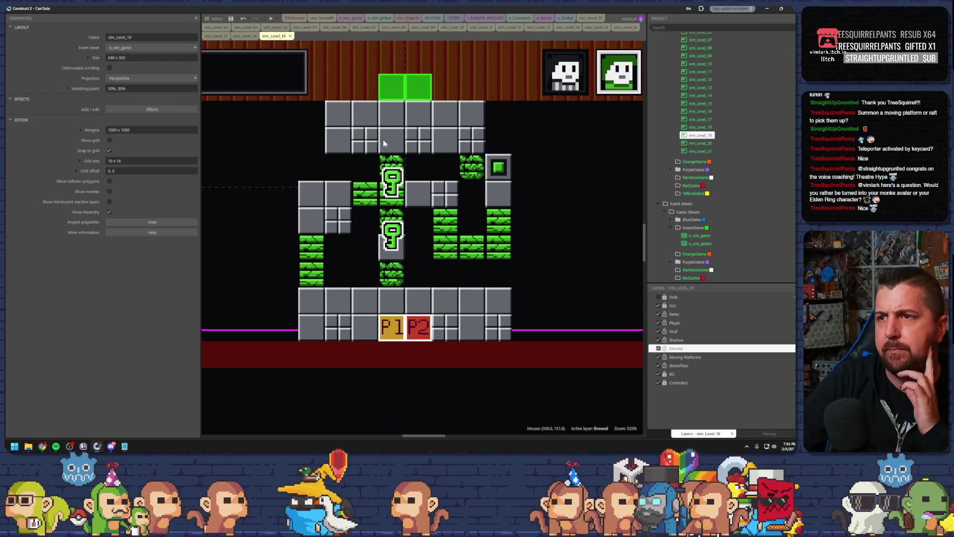
Step: Compare with vim_Level_18, then Ctrl-drag green tile copies to the left edge and the outer right side
{"action": "left_click", "coordinate": [232, 20]}
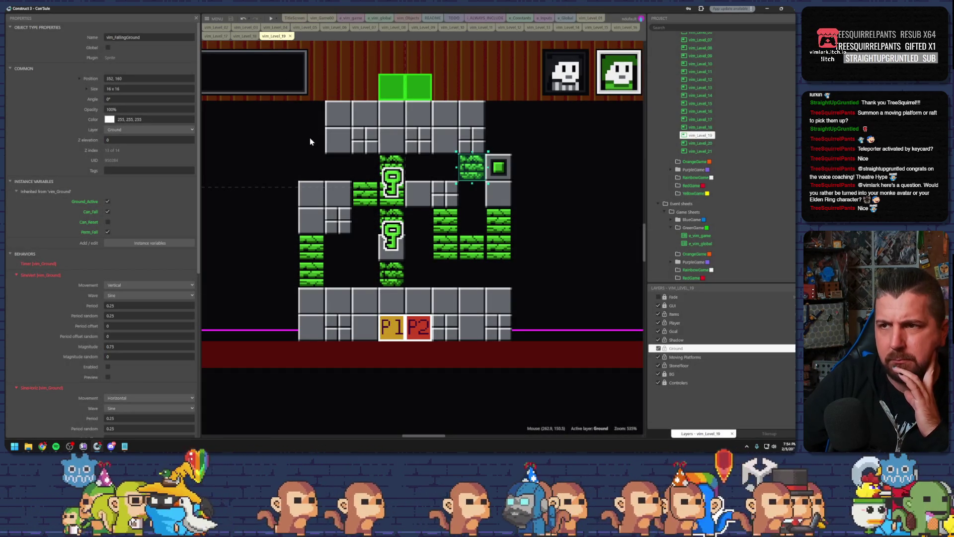
{"action": "left_click", "coordinate": [243, 36]}
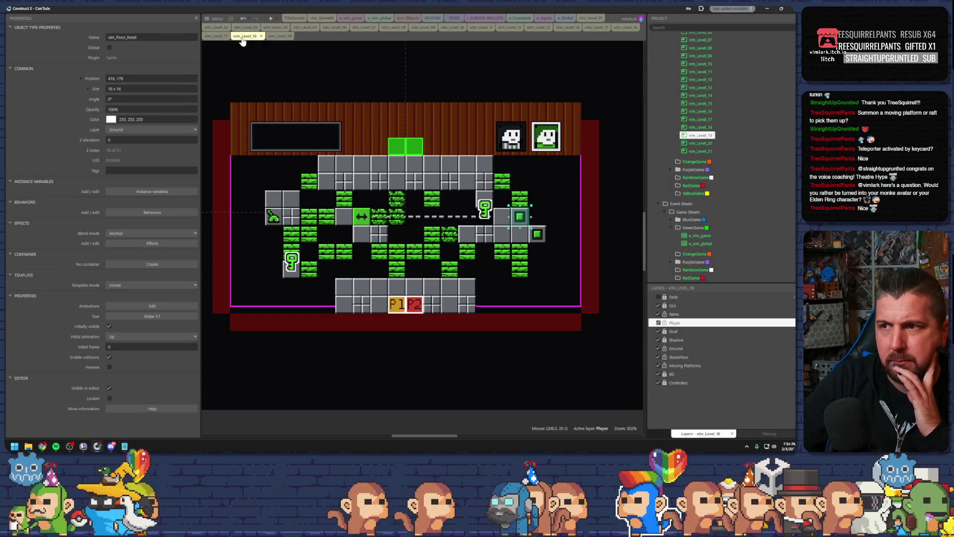
{"action": "left_click", "coordinate": [273, 38]}
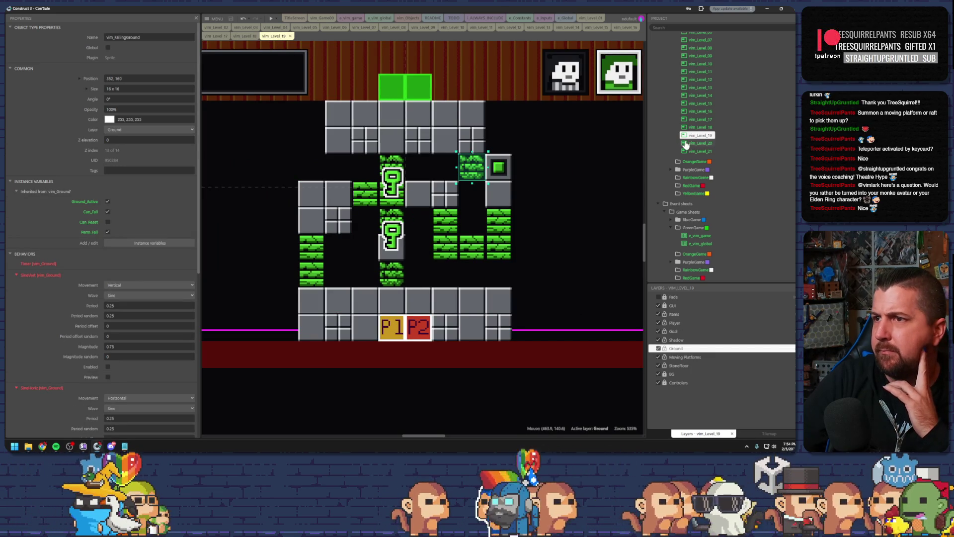
{"action": "left_click", "coordinate": [446, 257]}
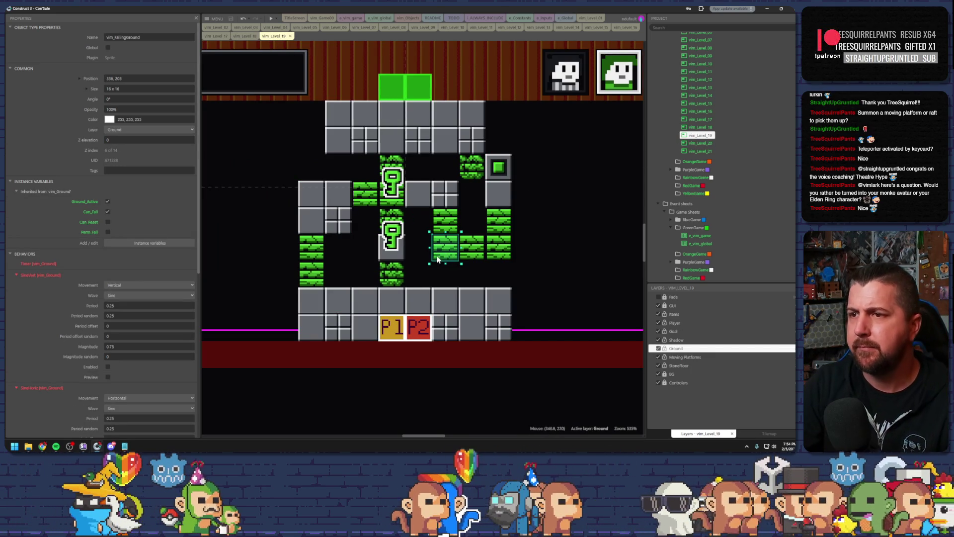
{"action": "mouse_move", "coordinate": [445, 254]}
{"action": "left_mouse_down"}
{"action": "mouse_move", "coordinate": [423, 266]}
{"action": "mouse_move", "coordinate": [477, 251]}
{"action": "left_mouse_up"}
{"action": "left_click", "coordinate": [421, 272]}
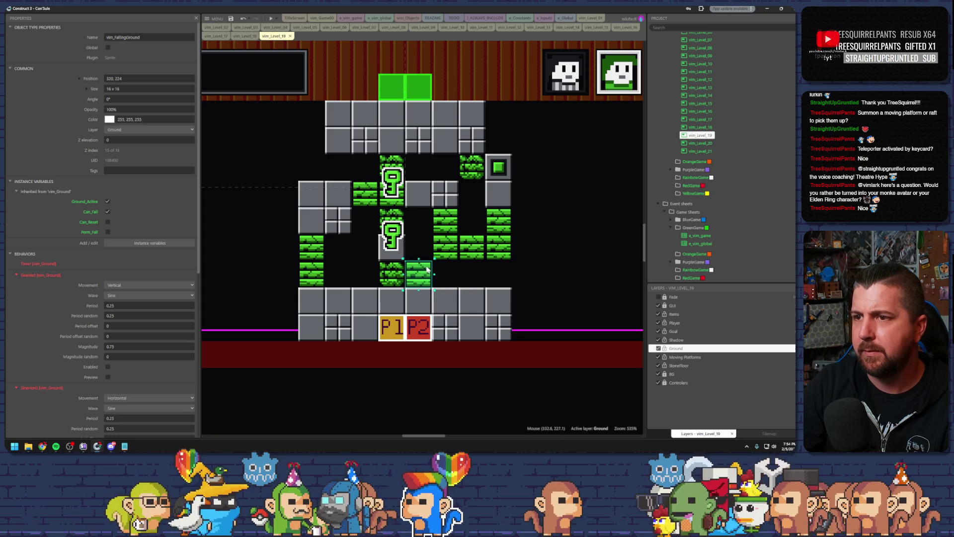
{"action": "key", "text": "ctrl+z"}
{"action": "mouse_move", "coordinate": [469, 257]}
{"action": "left_mouse_down"}
{"action": "mouse_move", "coordinate": [420, 274]}
{"action": "mouse_move", "coordinate": [370, 247]}
{"action": "mouse_move", "coordinate": [318, 159]}
{"action": "left_mouse_up"}
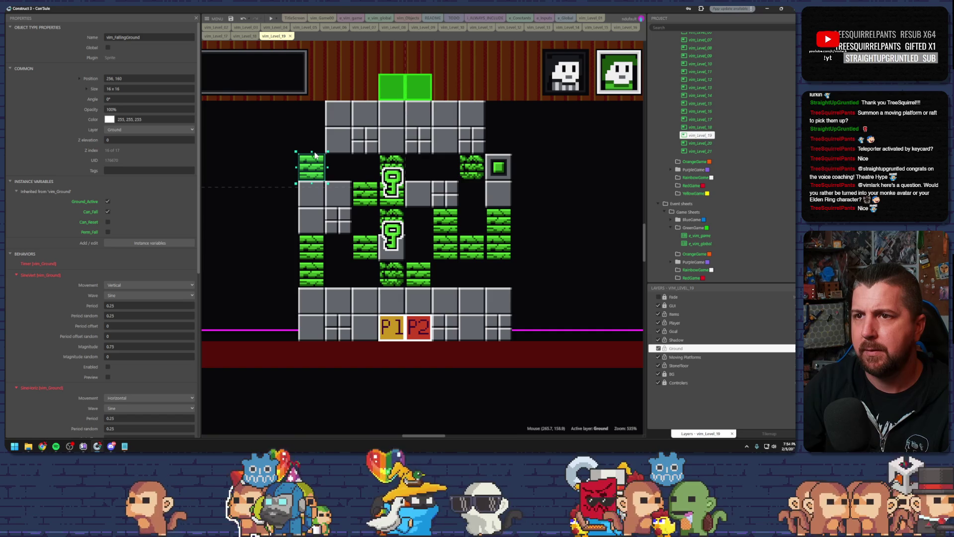
{"action": "mouse_move", "coordinate": [316, 167]}
{"action": "left_mouse_down"}
{"action": "mouse_move", "coordinate": [492, 154]}
{"action": "mouse_move", "coordinate": [511, 145]}
{"action": "mouse_move", "coordinate": [499, 124]}
{"action": "mouse_move", "coordinate": [522, 143]}
{"action": "mouse_move", "coordinate": [533, 187]}
{"action": "mouse_move", "coordinate": [520, 270]}
{"action": "mouse_move", "coordinate": [499, 296]}
{"action": "left_mouse_up"}
{"action": "left_click", "coordinate": [312, 271]}
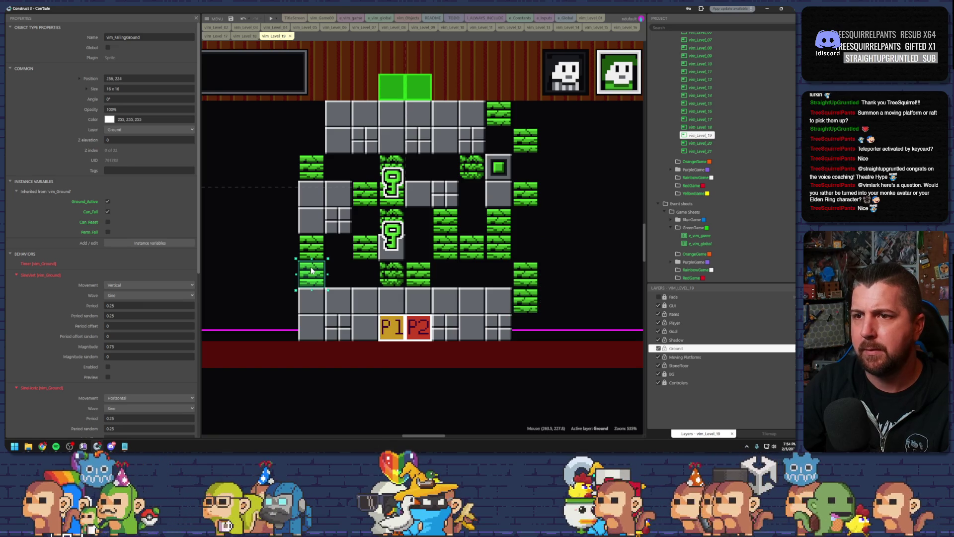
Step: Duplicate a tile, then swap the middle green tile for a crumbling falling-ground tile
{"action": "left_click_drag", "start_coordinate": [320, 277], "coordinate": [347, 276]}
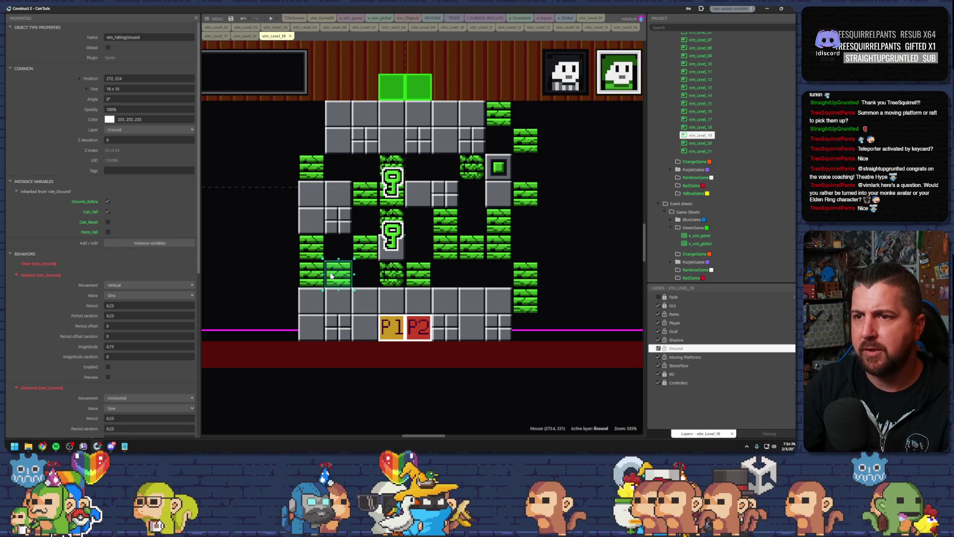
{"action": "left_click", "coordinate": [282, 257]}
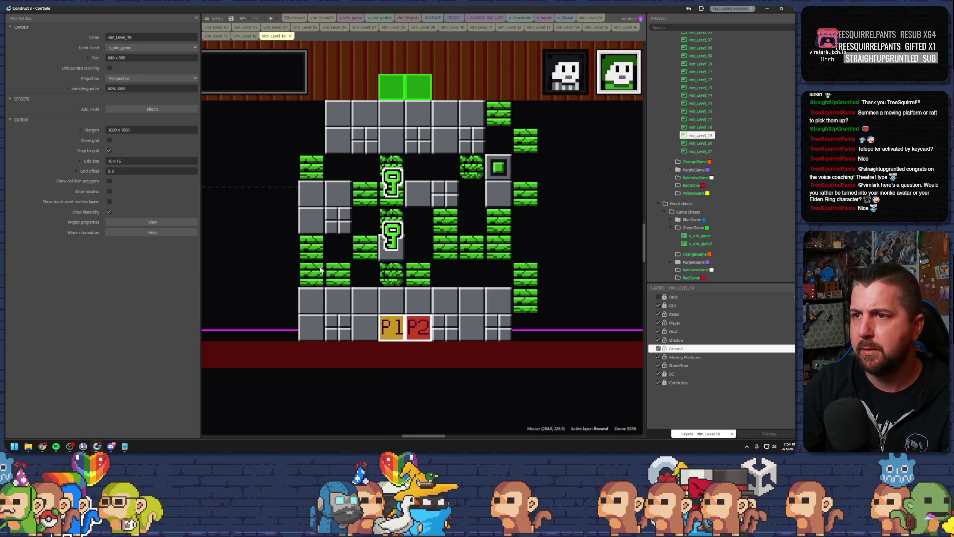
{"action": "left_click", "coordinate": [312, 168]}
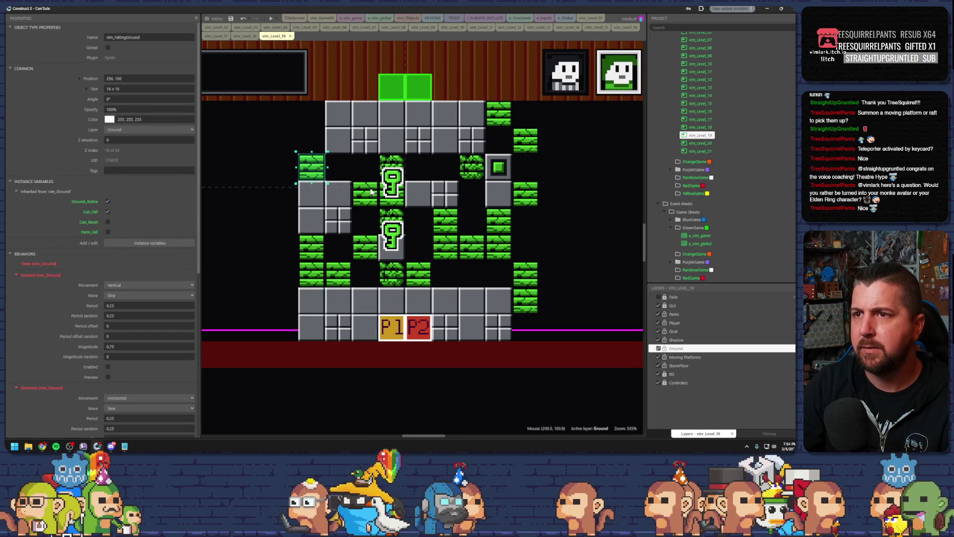
{"action": "left_click", "coordinate": [346, 173]}
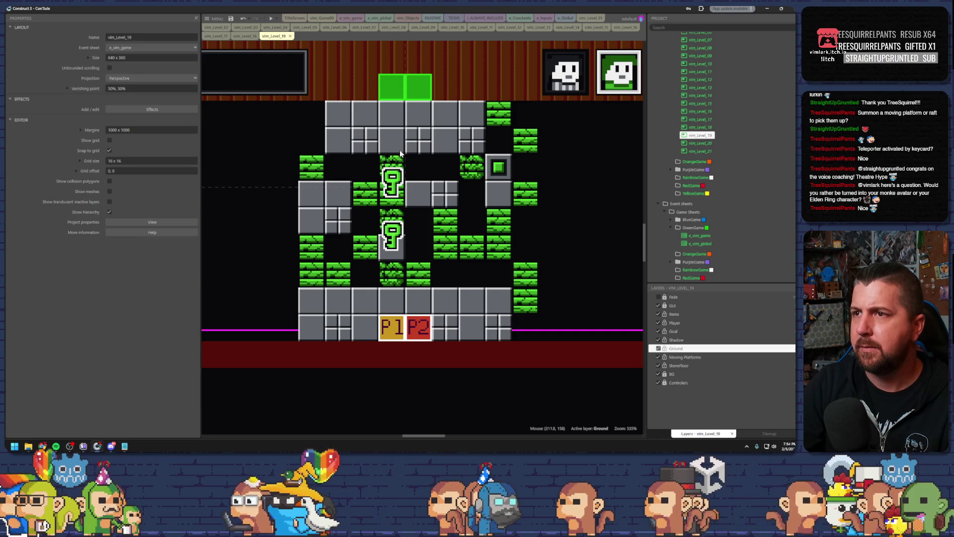
{"action": "left_click", "coordinate": [444, 251]}
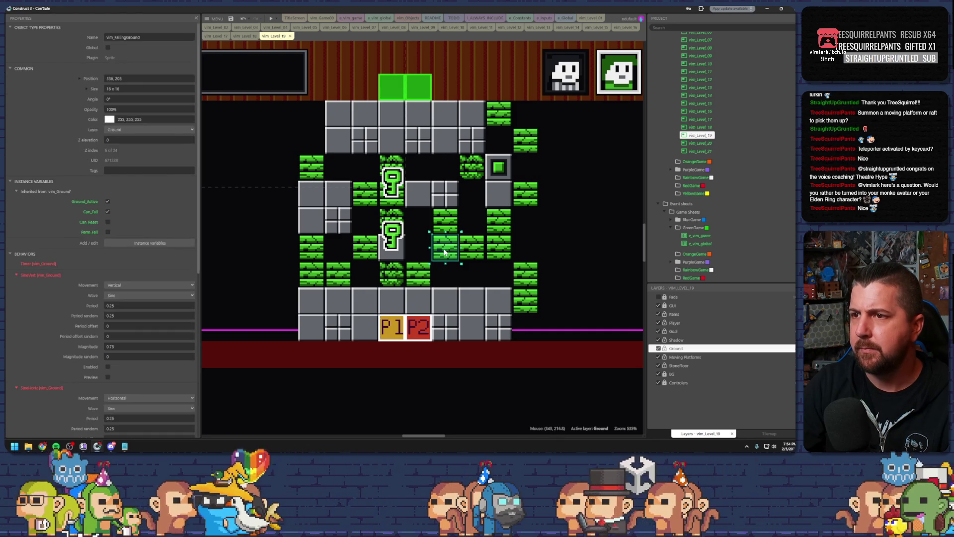
{"action": "key", "text": "Delete"}
{"action": "left_click", "coordinate": [471, 168]}
{"action": "mouse_move", "coordinate": [472, 168]}
{"action": "left_mouse_down"}
{"action": "mouse_move", "coordinate": [443, 195]}
{"action": "mouse_move", "coordinate": [446, 244]}
{"action": "left_mouse_up"}
Step: Replace the right-hand green tile with a crumbly falling-ground tile
{"action": "left_click", "coordinate": [498, 224]}
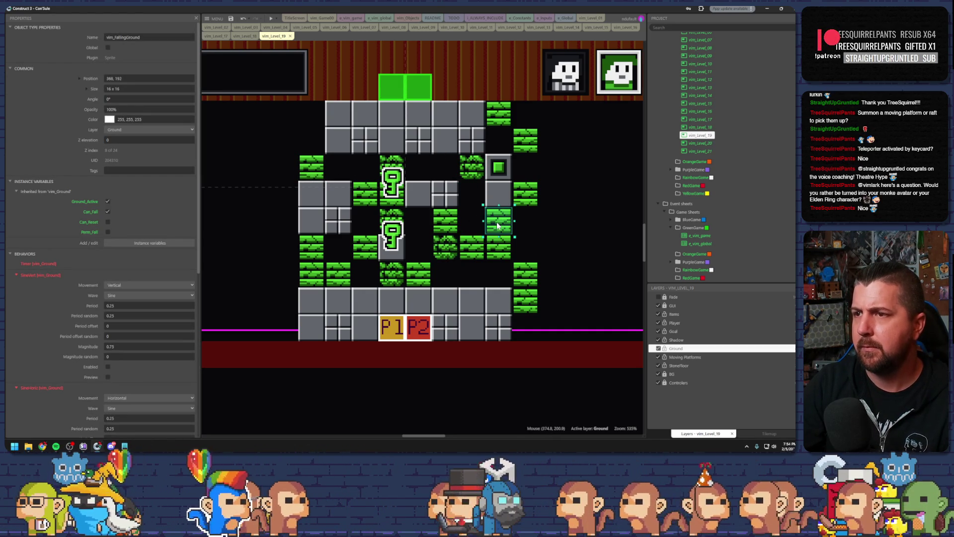
{"action": "key", "text": "Delete"}
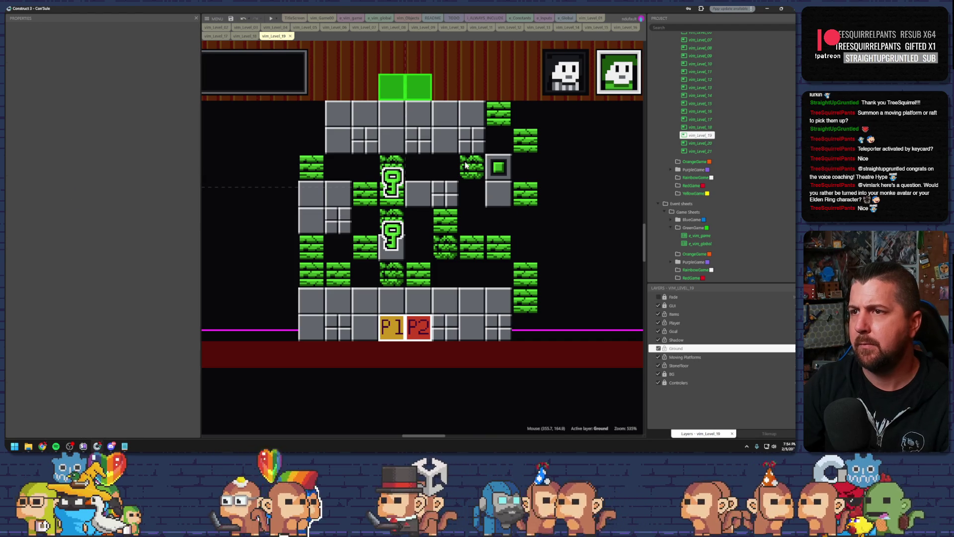
{"action": "left_click", "coordinate": [471, 168]}
{"action": "left_click_drag", "start_coordinate": [471, 168], "coordinate": [498, 219]}
{"action": "left_click", "coordinate": [472, 195]}
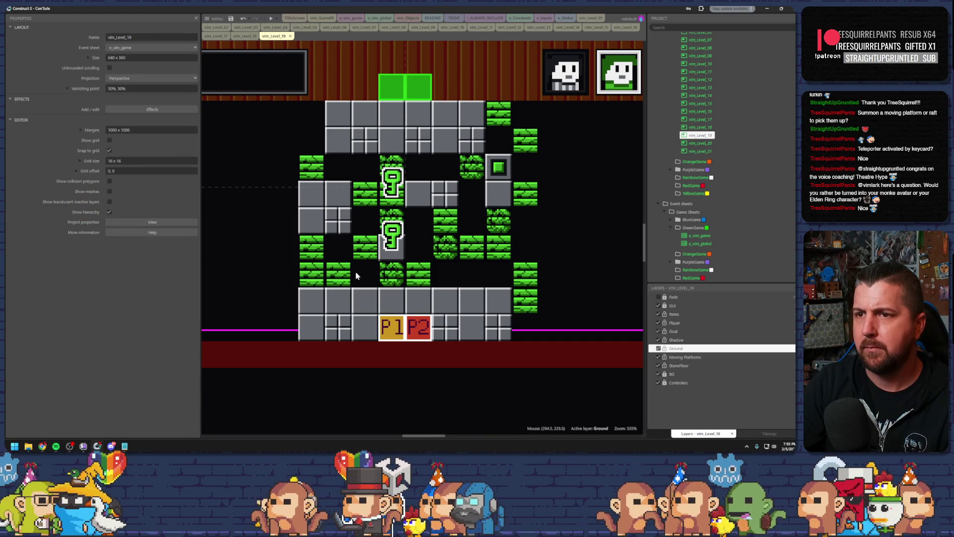
Step: Replace the lower-left green block above the floor with a pasted falling-ground tile
{"action": "left_click", "coordinate": [319, 276]}
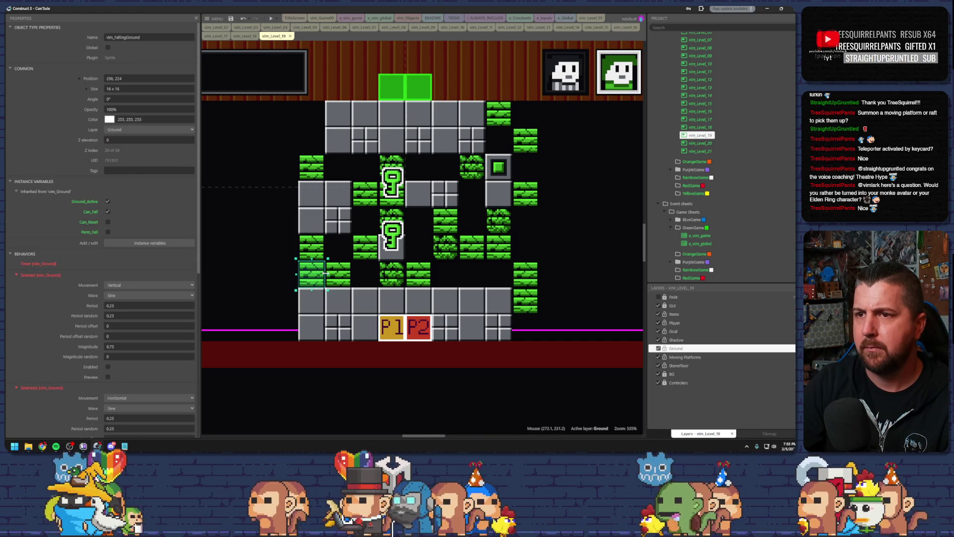
{"action": "key", "text": "Delete"}
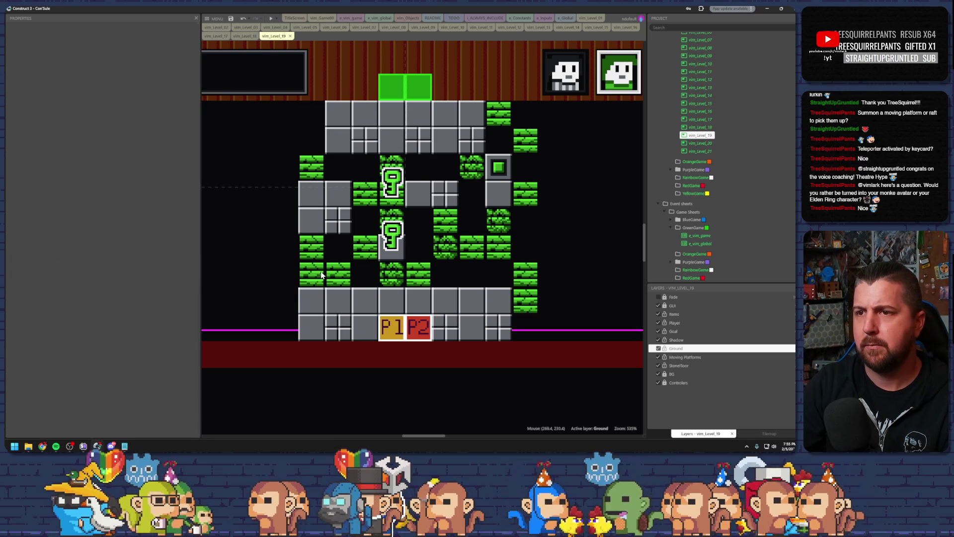
{"action": "left_click", "coordinate": [321, 276]}
{"action": "key", "text": "ctrl+x"}
{"action": "key", "text": "ctrl+v"}
{"action": "left_click", "coordinate": [280, 252]}
{"action": "left_click_drag", "start_coordinate": [303, 254], "coordinate": [312, 252]}
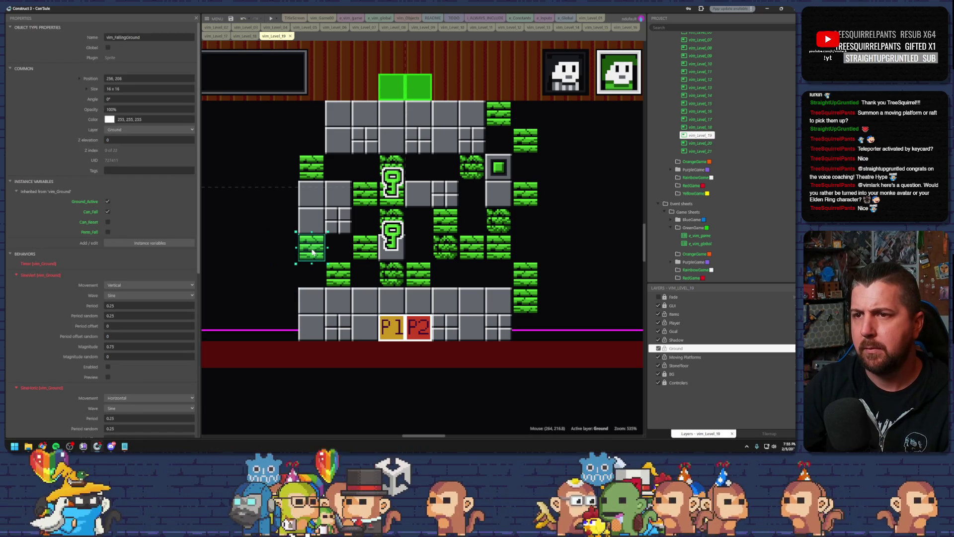
{"action": "key", "text": "ctrl+v"}
{"action": "left_click", "coordinate": [316, 279]}
{"action": "left_click", "coordinate": [359, 287]}
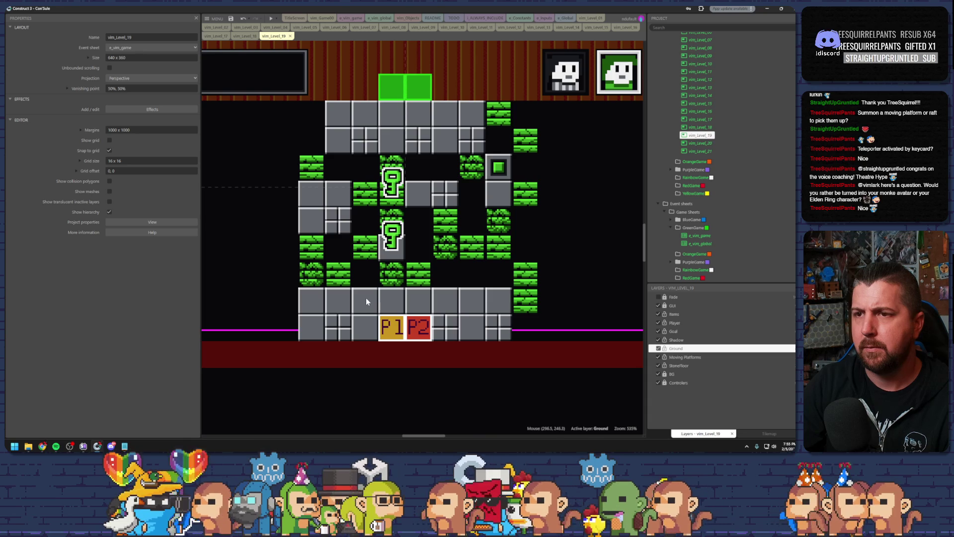
{"action": "double_click", "coordinate": [232, 13]}
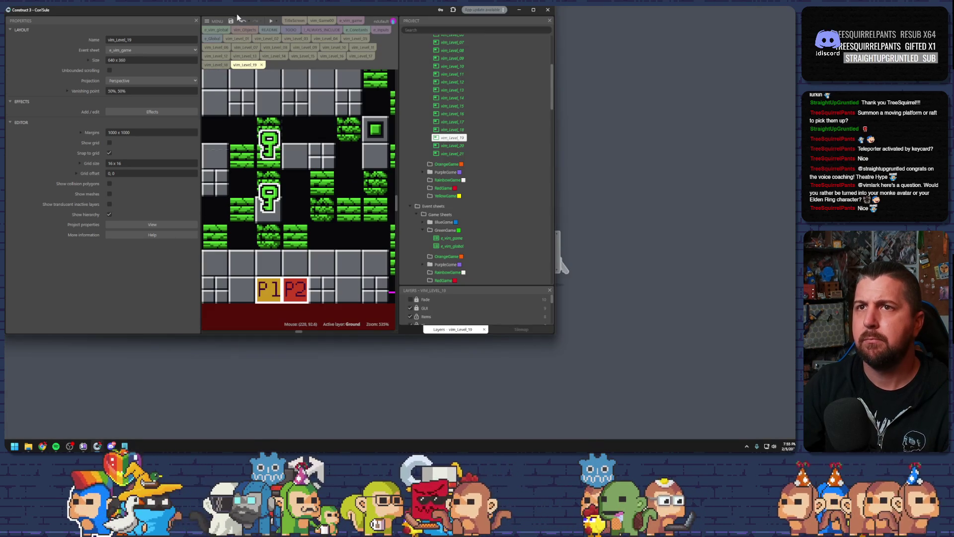
{"action": "double_click", "coordinate": [237, 13]}
{"action": "left_click", "coordinate": [270, 19]}
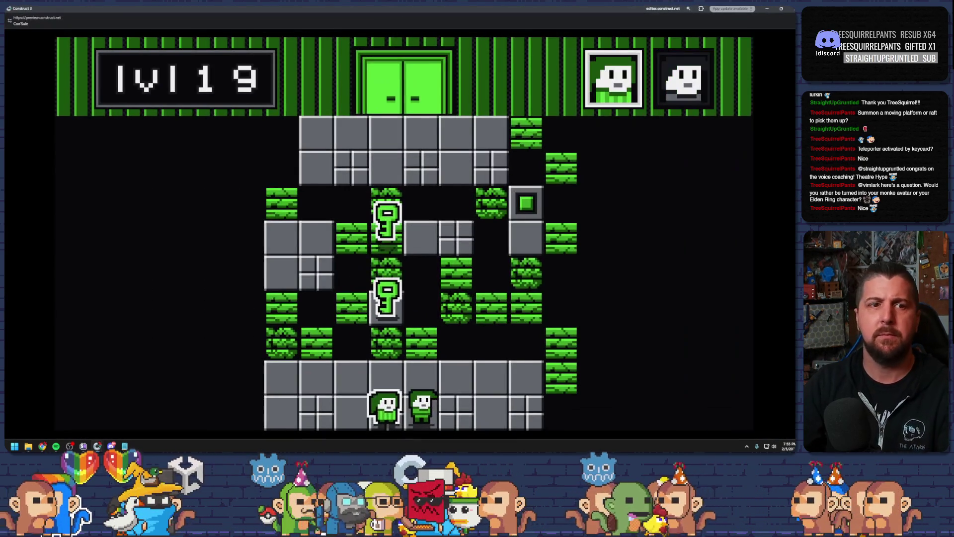
{"action": "key", "text": "Up"}
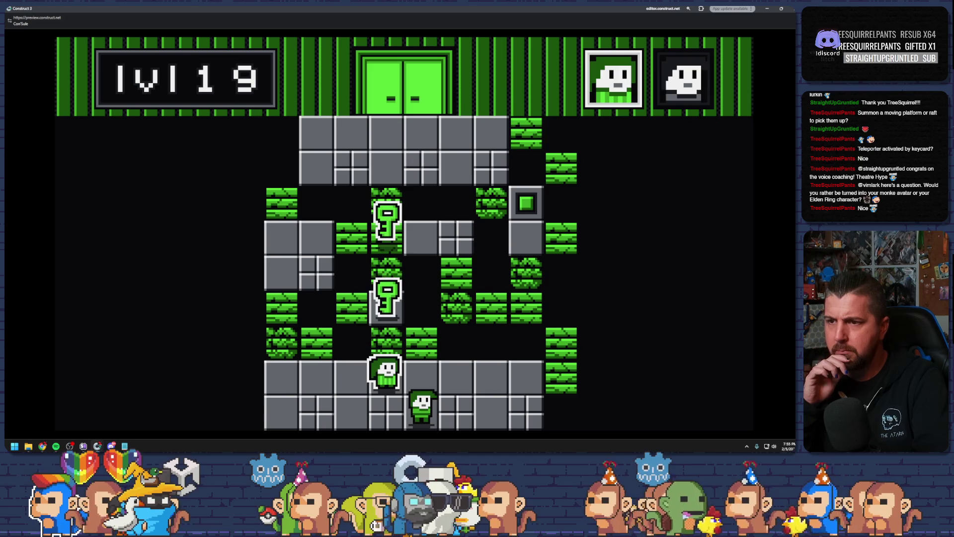
{"action": "key", "text": "Tab"}
{"action": "key", "text": "Left"}
{"action": "key", "text": "Left"}
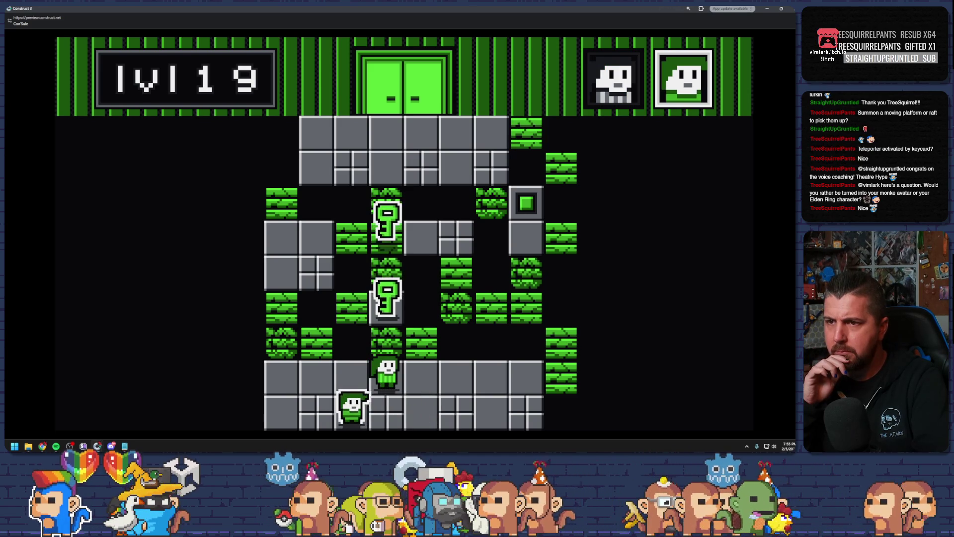
{"action": "key", "text": "Left"}
{"action": "key", "text": "Left"}
{"action": "key", "text": "Up"}
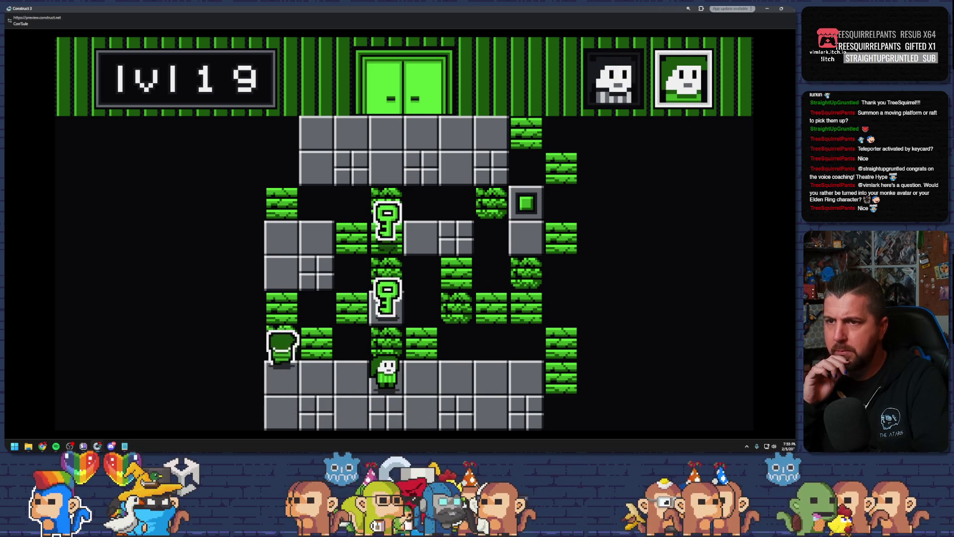
{"action": "key", "text": "Up"}
{"action": "key", "text": "Up"}
{"action": "key", "text": "Up"}
{"action": "key", "text": "Right"}
{"action": "key", "text": "Right"}
{"action": "key", "text": "Right"}
{"action": "key", "text": "Right"}
{"action": "key", "text": "Down"}
{"action": "key", "text": "Right"}
{"action": "key", "text": "Right"}
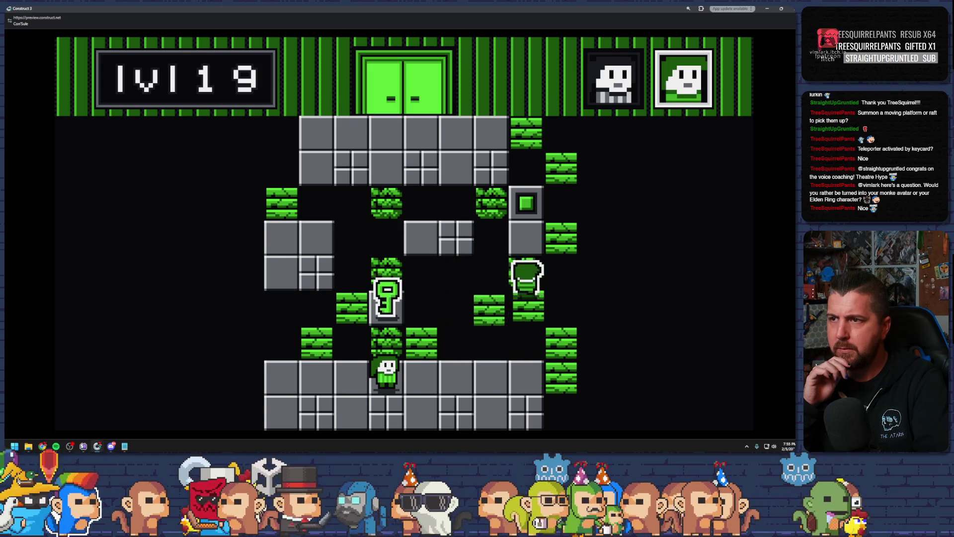
{"action": "key", "text": "Up"}
{"action": "key", "text": "Up"}
{"action": "key", "text": "space"}
{"action": "key", "text": "Up"}
{"action": "key", "text": "Up"}
{"action": "key", "text": "Up"}
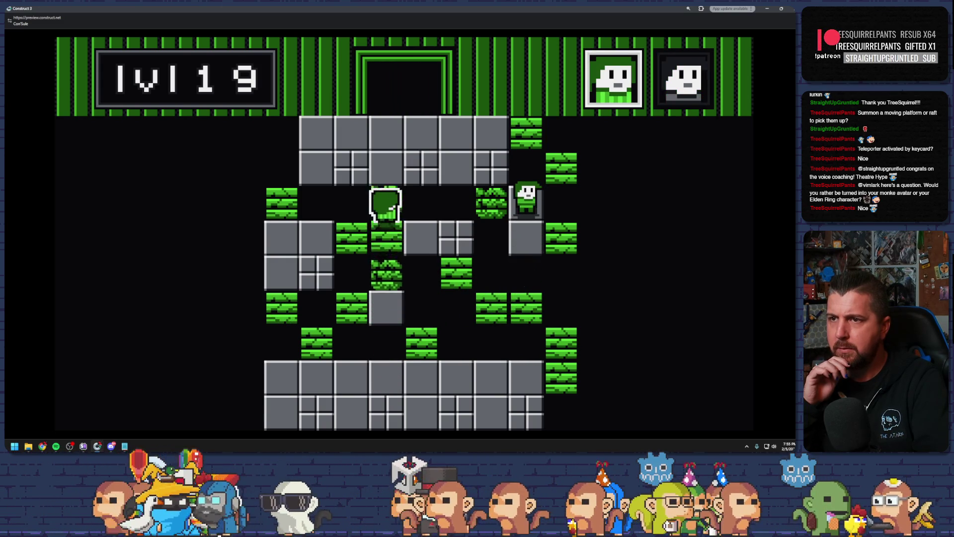
{"action": "key", "text": "Left"}
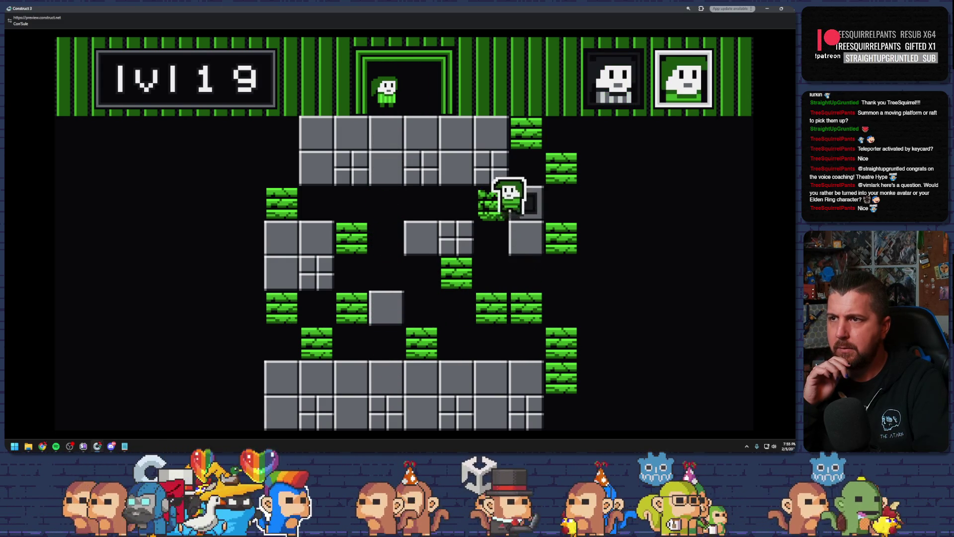
{"action": "key", "text": "Up"}
{"action": "key", "text": "Up"}
{"action": "key", "text": "Left"}
{"action": "key", "text": "Left"}
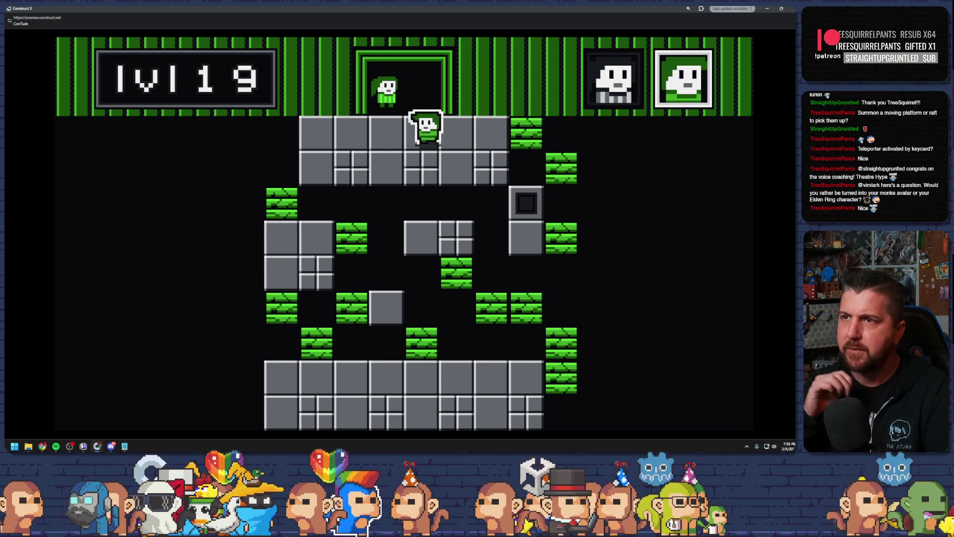
{"action": "key", "text": "Left"}
{"action": "key", "text": "Right"}
{"action": "key", "text": "Up"}
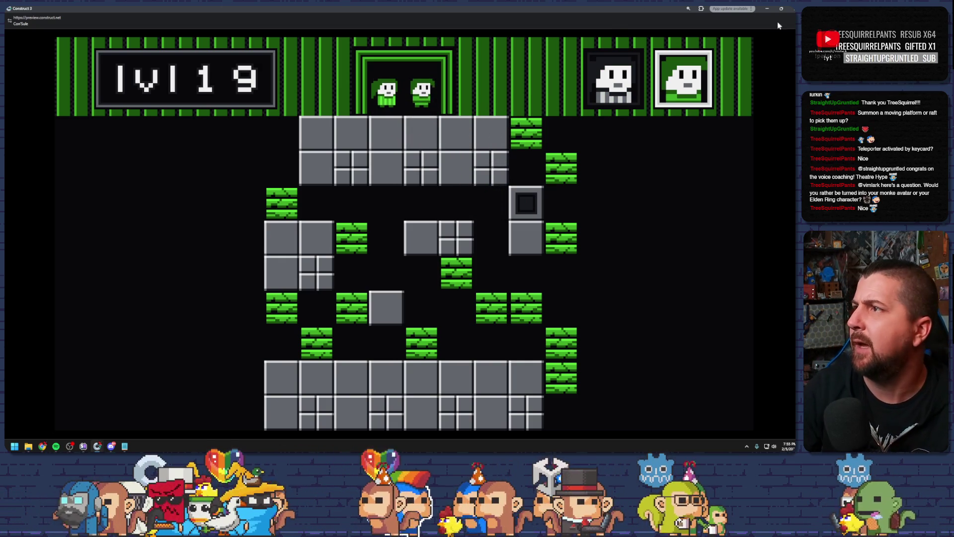
{"action": "key", "text": "alt+F4"}
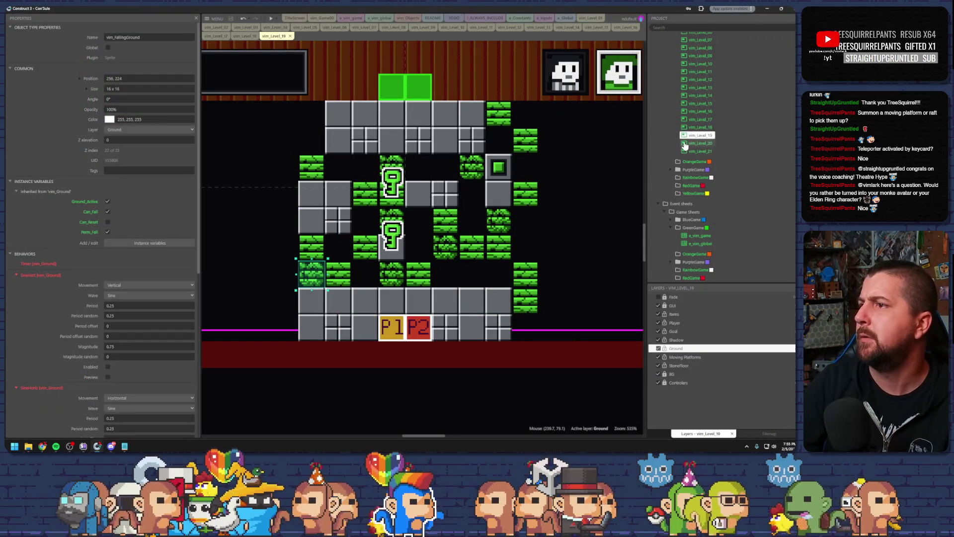
Step: Open vim_Level_20 and pick a falling-ground block from Level 19 to copy
{"action": "double_click", "coordinate": [686, 143]}
{"action": "scroll", "coordinate": [485, 292], "scroll_direction": "up", "scroll_amount": 5}
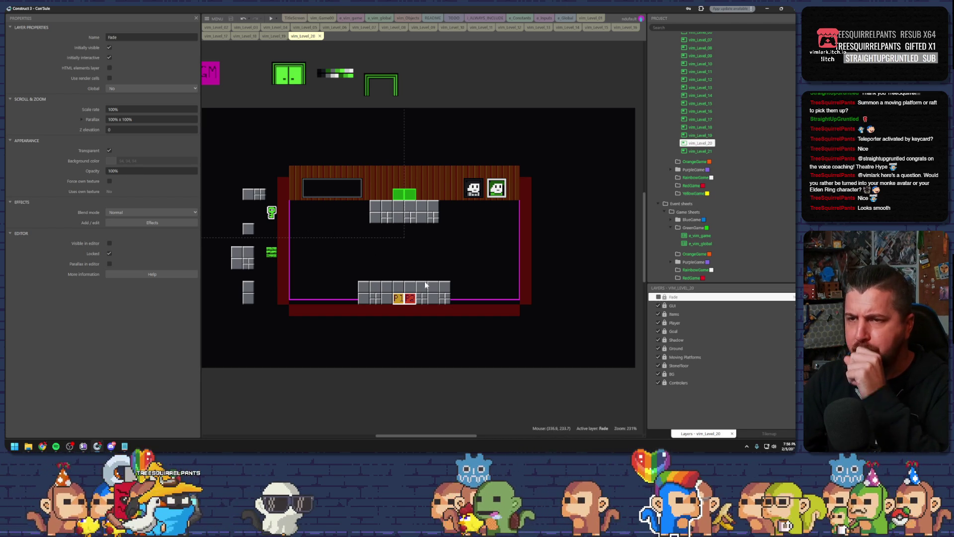
{"action": "left_click", "coordinate": [274, 36]}
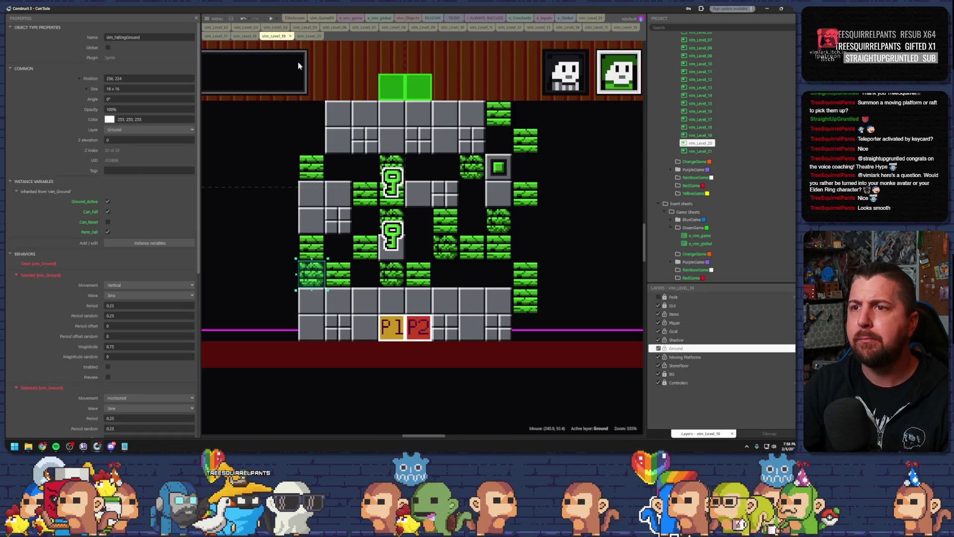
{"action": "left_click", "coordinate": [400, 275]}
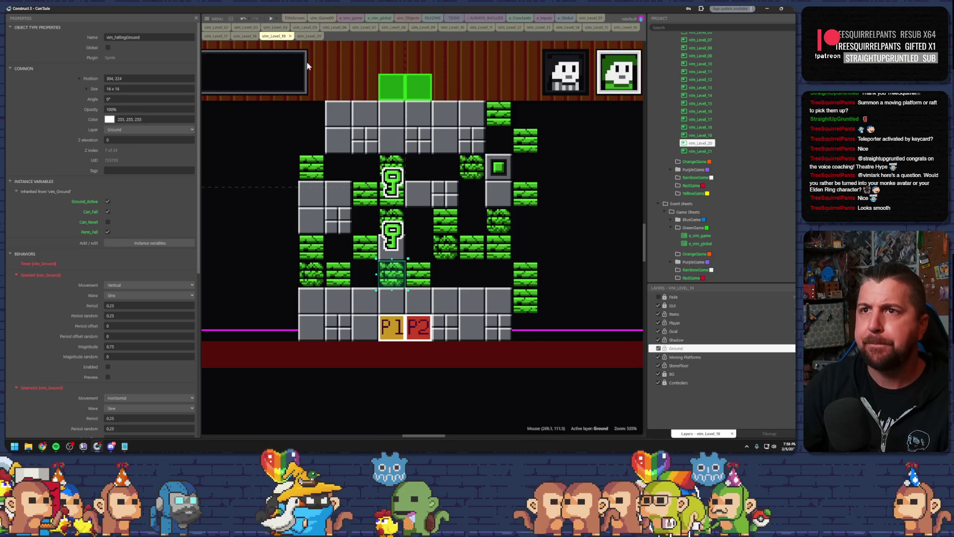
{"action": "left_click", "coordinate": [305, 36]}
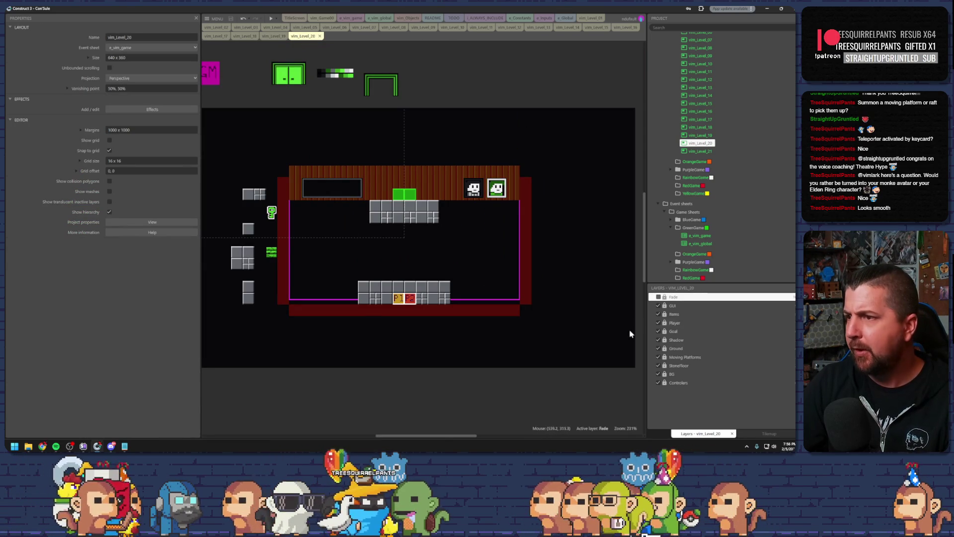
Step: Paste the falling-ground block on Level 20's Ground layer just above the P1/P2 platform
{"action": "left_click", "coordinate": [668, 322]}
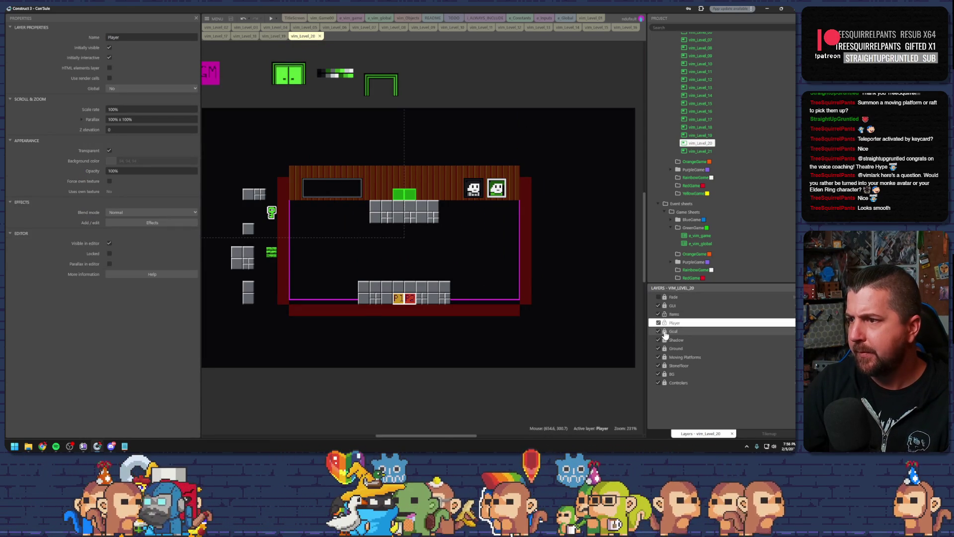
{"action": "left_click", "coordinate": [666, 357]}
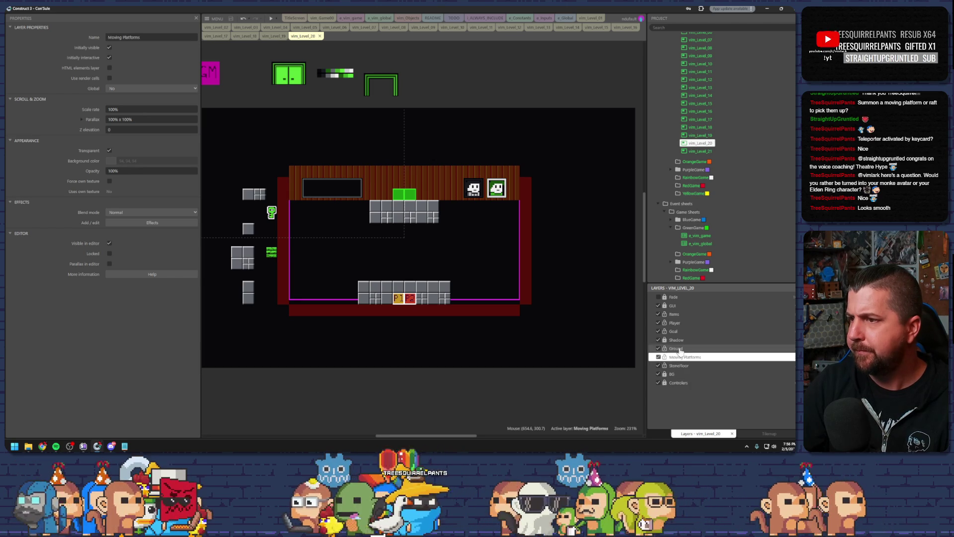
{"action": "left_click", "coordinate": [676, 348]}
{"action": "key", "text": "ctrl+v"}
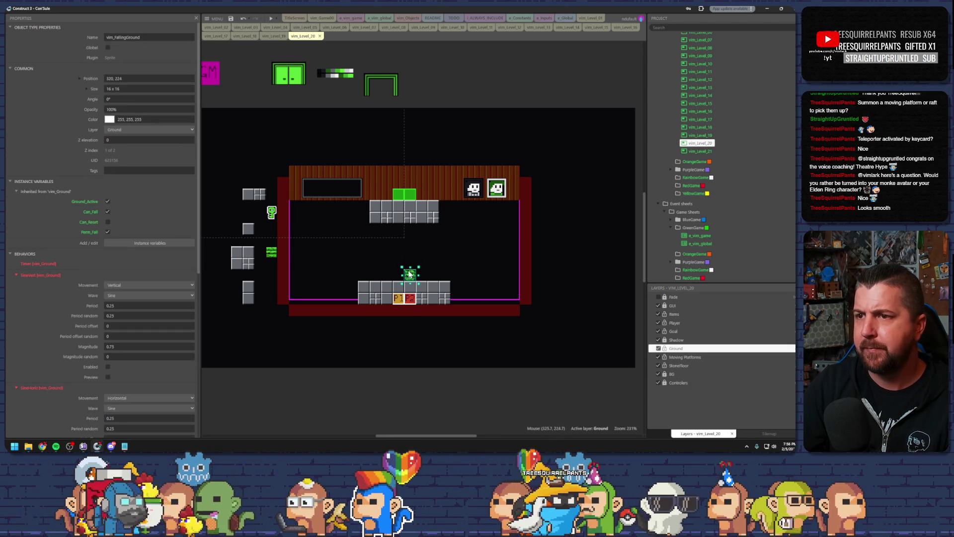
{"action": "left_click", "coordinate": [327, 254]}
{"action": "left_click", "coordinate": [274, 37]}
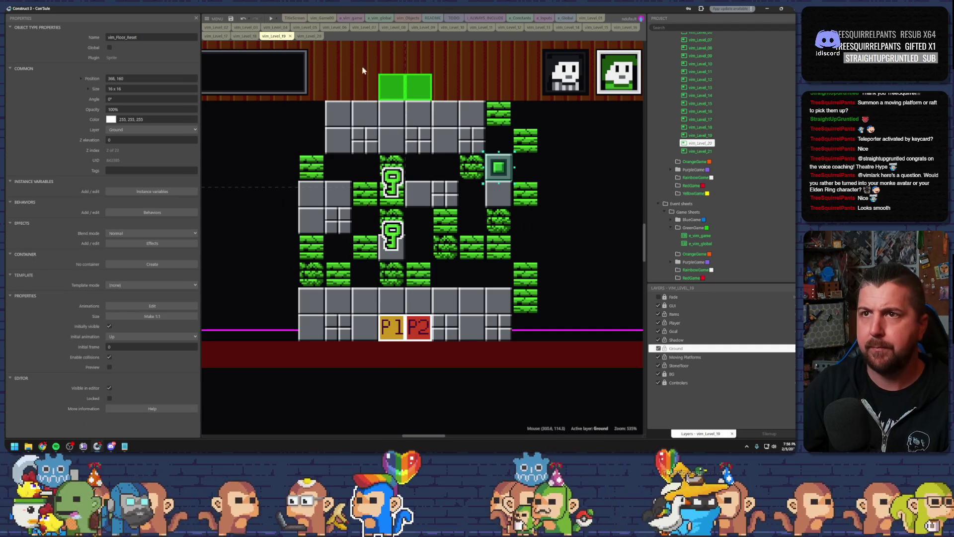
Step: Paste into Level 20 and add falling-ground block copies above and beside the first block
{"action": "left_click", "coordinate": [305, 37]}
{"action": "key", "text": "ctrl+v"}
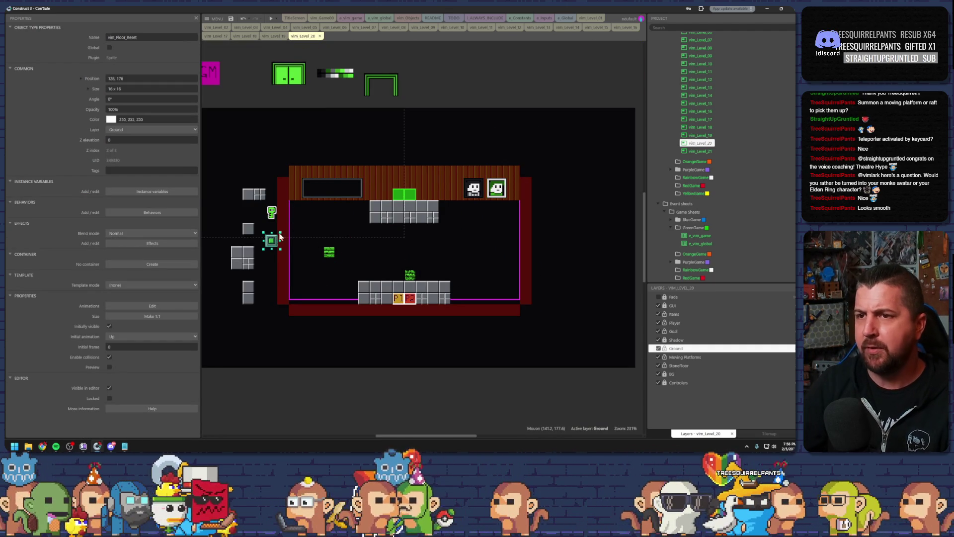
{"action": "scroll", "coordinate": [432, 264], "scroll_direction": "up", "scroll_amount": 8}
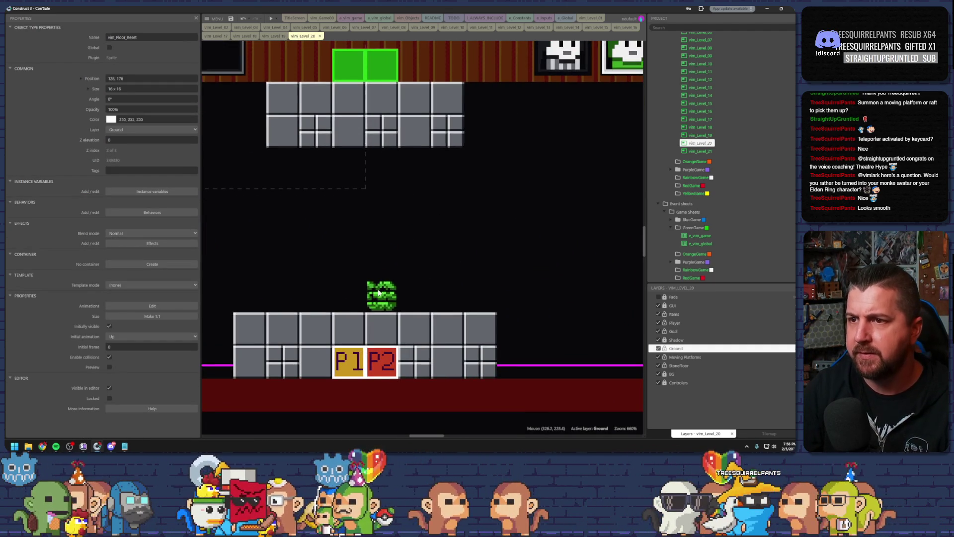
{"action": "left_click", "coordinate": [378, 293]}
{"action": "mouse_move", "coordinate": [379, 294]}
{"action": "left_mouse_down"}
{"action": "mouse_move", "coordinate": [379, 263]}
{"action": "mouse_move", "coordinate": [542, 322]}
{"action": "mouse_move", "coordinate": [541, 271]}
{"action": "mouse_move", "coordinate": [509, 257]}
{"action": "mouse_move", "coordinate": [509, 194]}
{"action": "mouse_move", "coordinate": [483, 196]}
{"action": "left_mouse_up"}
{"action": "key", "text": "ctrl+z"}
{"action": "mouse_move", "coordinate": [472, 195]}
{"action": "left_mouse_down", "text": "ctrl"}
{"action": "mouse_move", "coordinate": [439, 195]}
{"action": "mouse_move", "coordinate": [439, 228]}
{"action": "mouse_move", "coordinate": [381, 228]}
{"action": "mouse_move", "coordinate": [381, 164]}
{"action": "left_mouse_up", "text": "ctrl"}
Step: Add more falling-ground copies leftward and stacked upward, then move one block out left
{"action": "scroll", "coordinate": [372, 228], "scroll_direction": "up", "scroll_amount": 1}
{"action": "scroll", "coordinate": [377, 258], "scroll_direction": "left", "scroll_amount": 3}
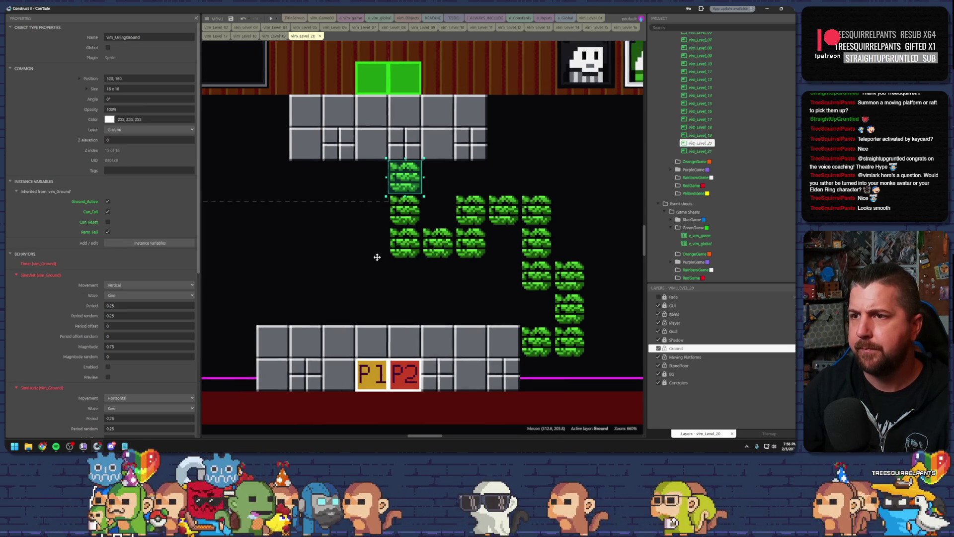
{"action": "left_click", "coordinate": [418, 277]}
{"action": "mouse_move", "coordinate": [469, 263]}
{"action": "left_mouse_down", "text": "ctrl"}
{"action": "mouse_move", "coordinate": [404, 264]}
{"action": "mouse_move", "coordinate": [393, 326]}
{"action": "left_mouse_up", "text": "ctrl"}
{"action": "left_click", "coordinate": [389, 261]}
{"action": "mouse_move", "coordinate": [389, 261]}
{"action": "left_mouse_down", "text": "ctrl"}
{"action": "mouse_move", "coordinate": [356, 261]}
{"action": "mouse_move", "coordinate": [357, 195]}
{"action": "left_mouse_up", "text": "ctrl"}
{"action": "scroll", "coordinate": [398, 280], "scroll_direction": "down", "scroll_amount": 2}
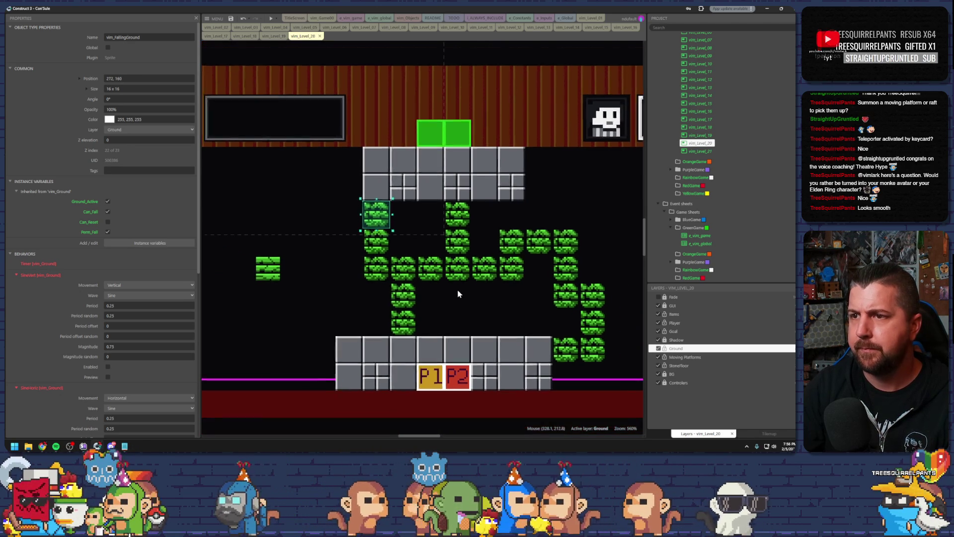
{"action": "scroll", "coordinate": [419, 294], "scroll_direction": "down", "scroll_amount": 1}
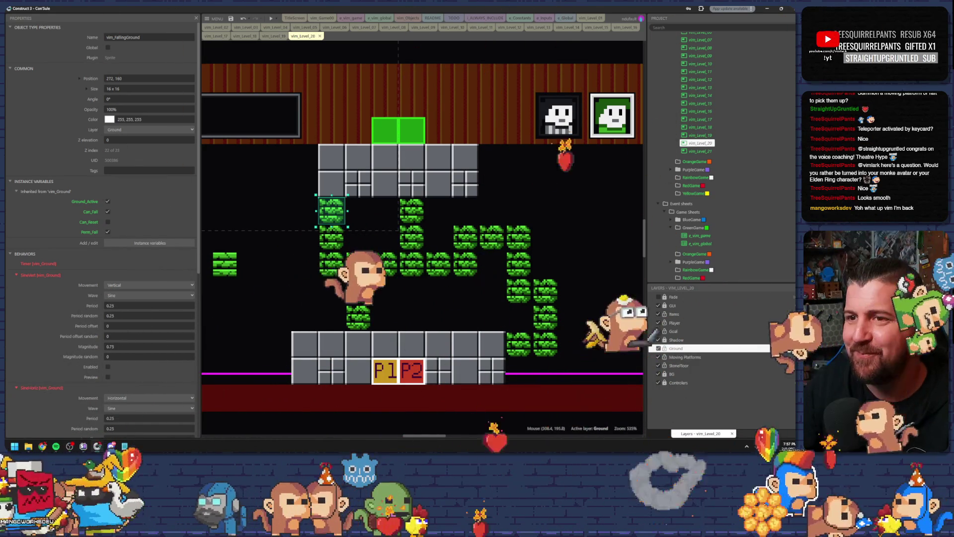
{"action": "mouse_move", "coordinate": [236, 264]}
{"action": "left_mouse_down"}
{"action": "mouse_move", "coordinate": [263, 264]}
{"action": "mouse_move", "coordinate": [265, 281]}
{"action": "left_mouse_up"}
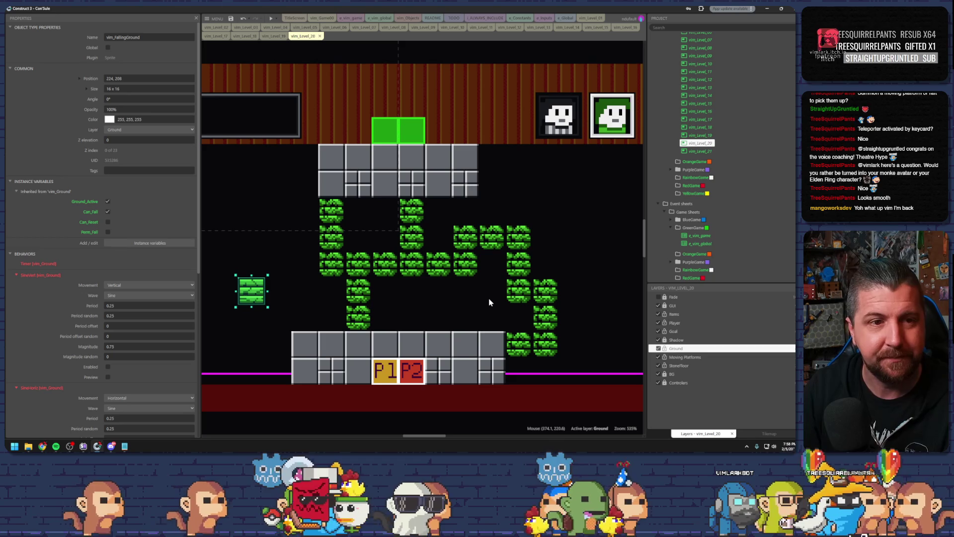
Step: Shift a middle-row green block to link the columns, then open the falling-ground animation
{"action": "left_click", "coordinate": [467, 327]}
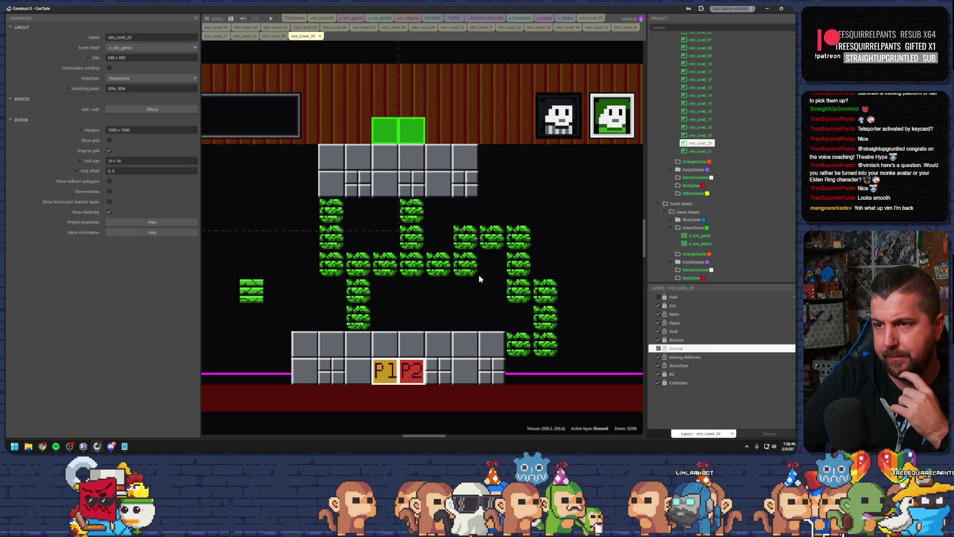
{"action": "mouse_move", "coordinate": [349, 268]}
{"action": "left_mouse_down"}
{"action": "mouse_move", "coordinate": [336, 266]}
{"action": "mouse_move", "coordinate": [437, 269]}
{"action": "left_mouse_up"}
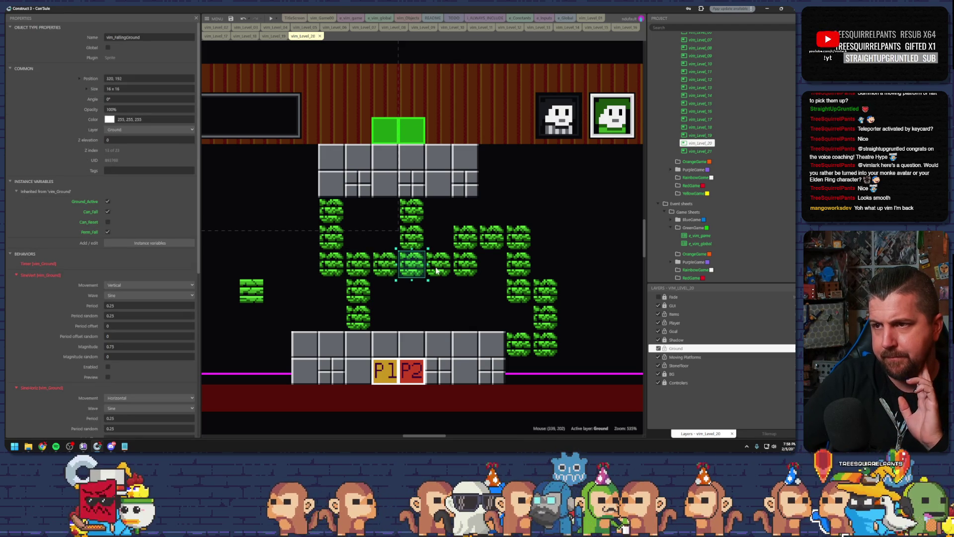
{"action": "left_click", "coordinate": [471, 299]}
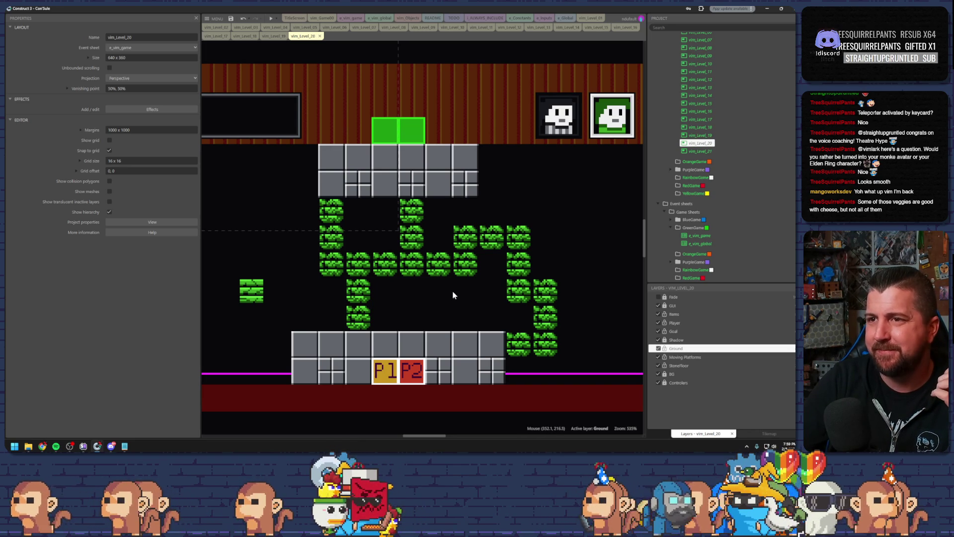
{"action": "double_click", "coordinate": [465, 235]}
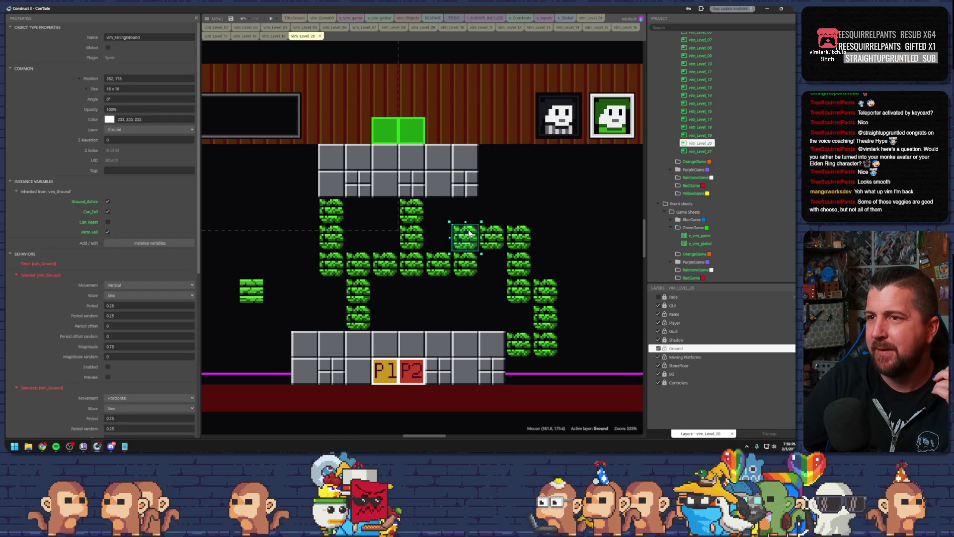
{"action": "left_click", "coordinate": [120, 77]}
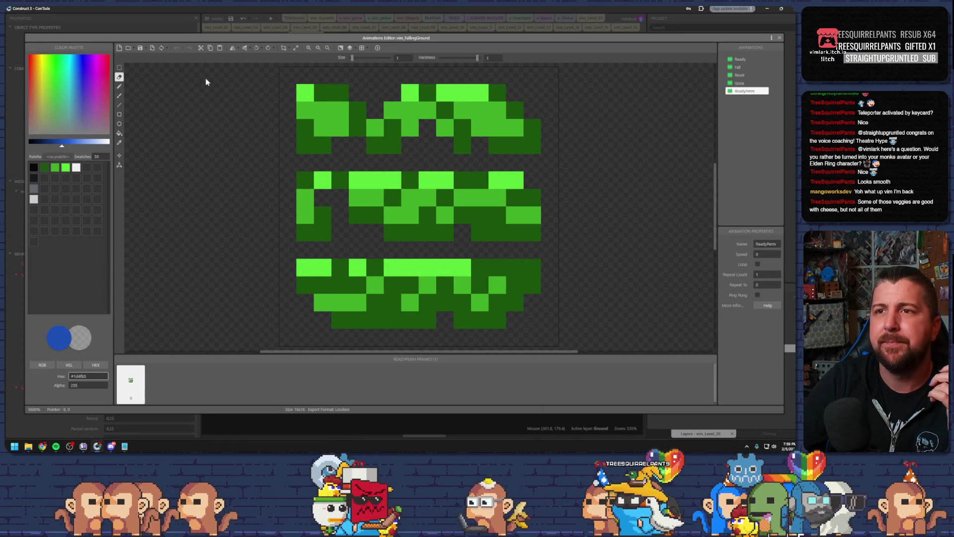
{"action": "left_click", "coordinate": [305, 93]}
{"action": "left_click", "coordinate": [537, 143]}
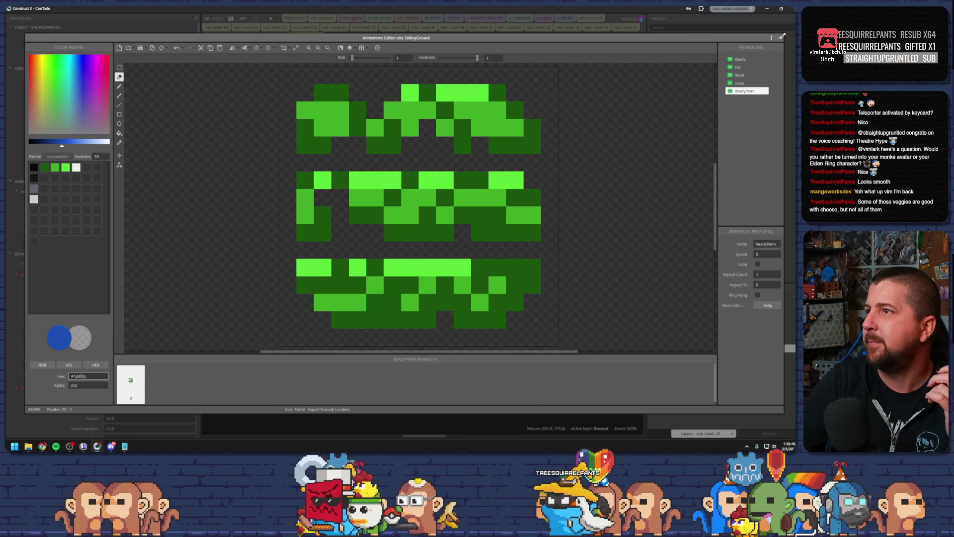
{"action": "left_click", "coordinate": [780, 38]}
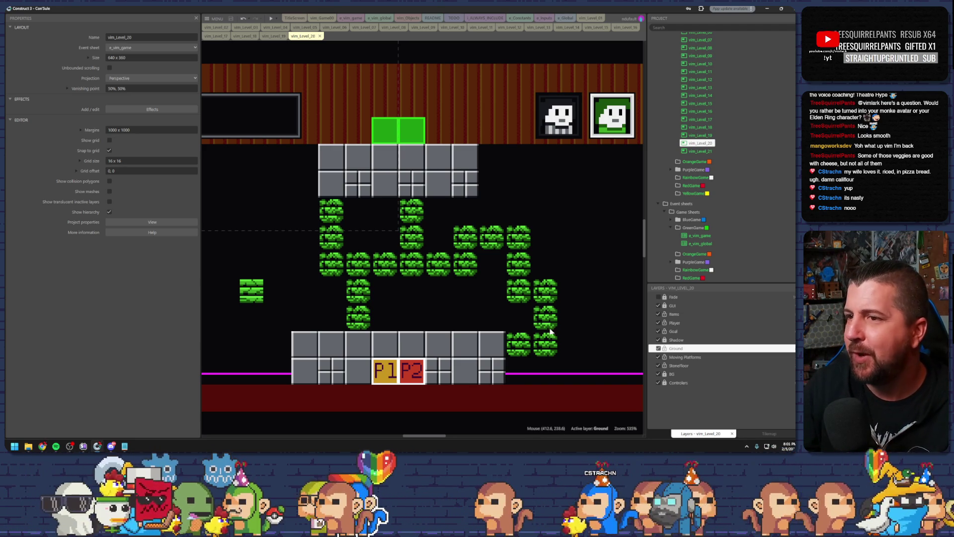
{"action": "left_click", "coordinate": [389, 273]}
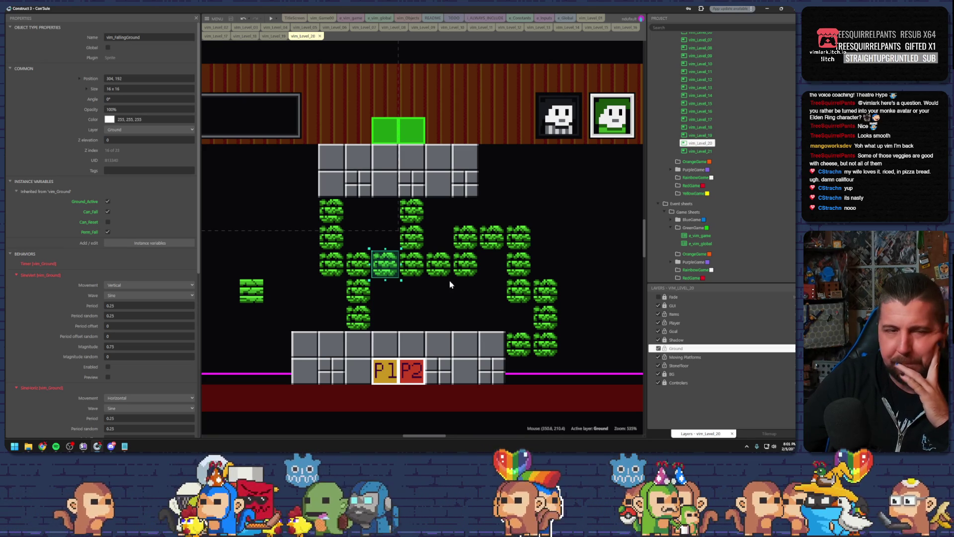
{"action": "left_click", "coordinate": [416, 272]}
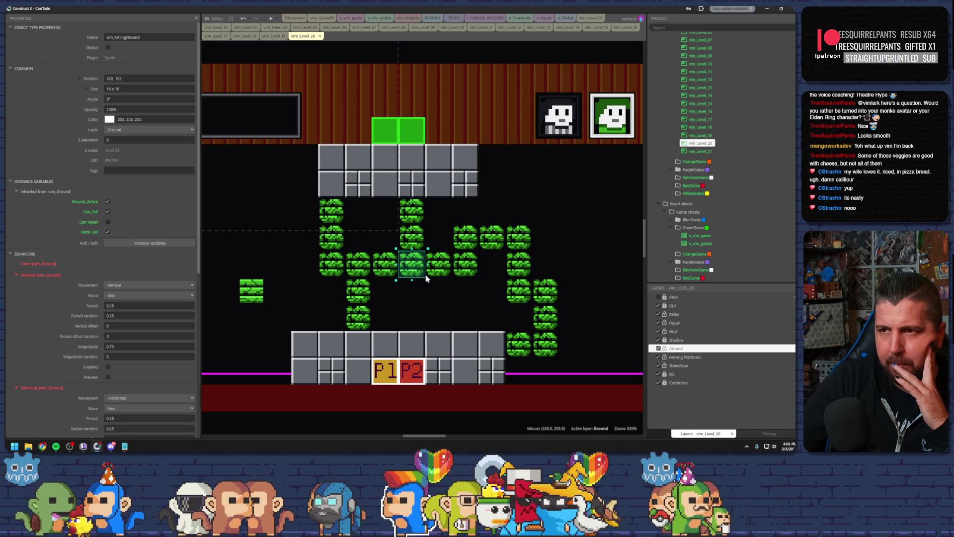
{"action": "left_click", "coordinate": [431, 297]}
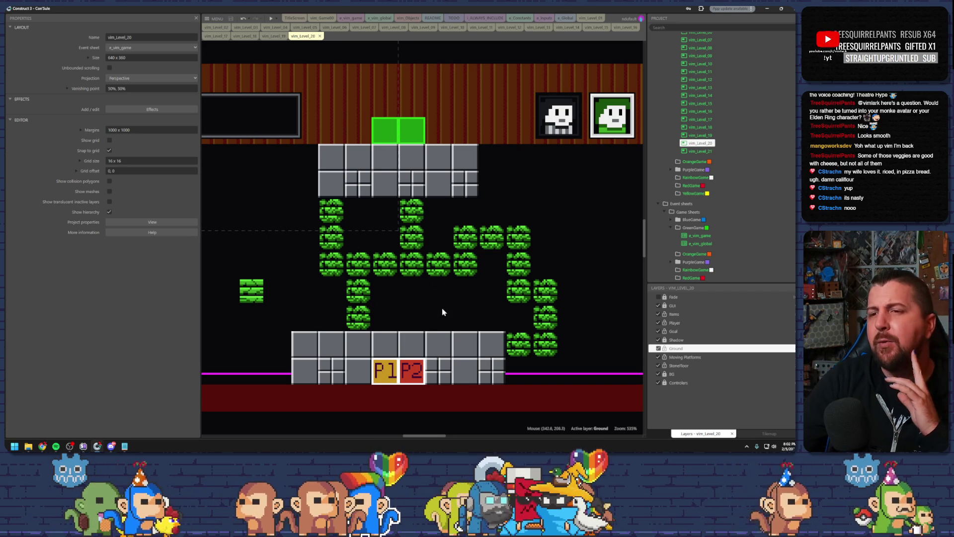
{"action": "left_click", "coordinate": [124, 446]}
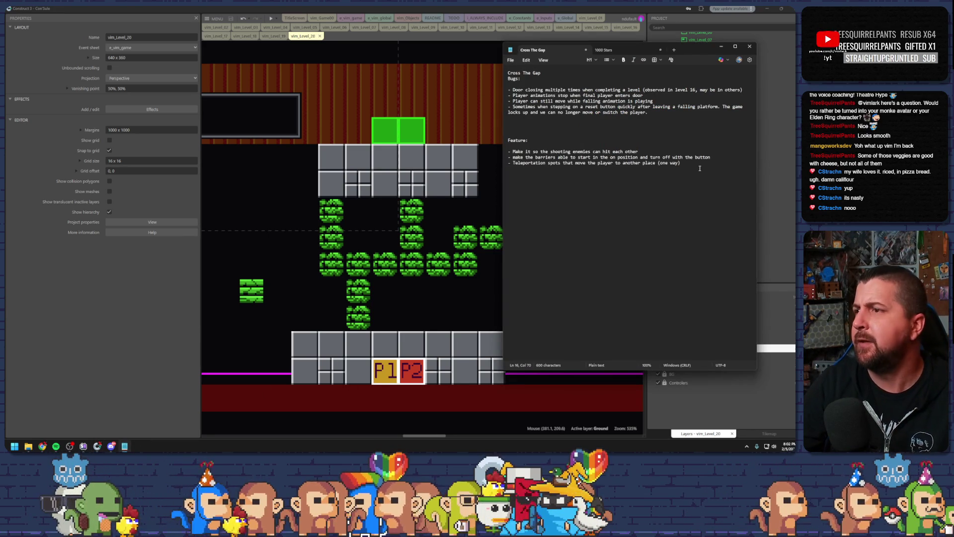
Step: Add the entry '- Player specific gates/opening,/tiles' explaining a certain character must get through
{"action": "key", "text": "Return"}
{"action": "type", "text": "- "}
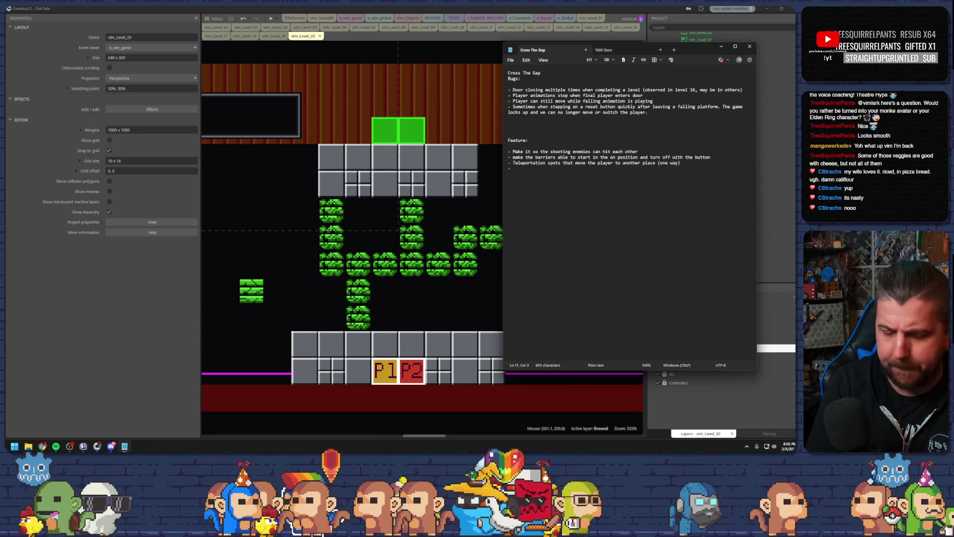
{"action": "type", "text": "Player"}
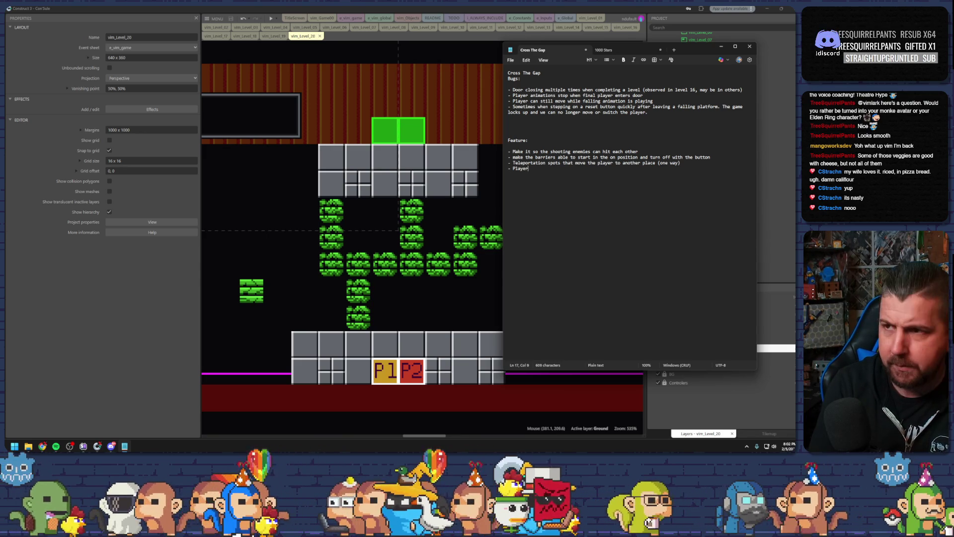
{"action": "type", "text": " specific"}
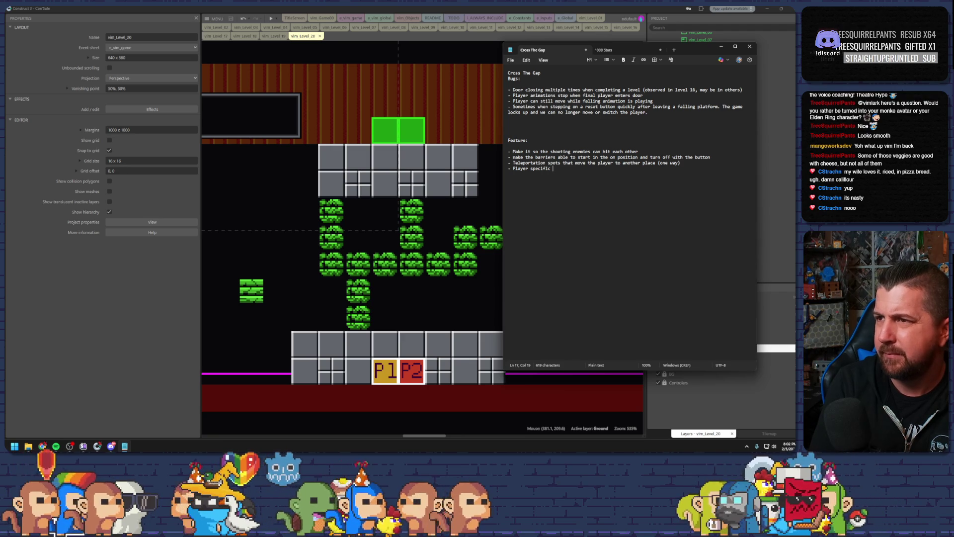
{"action": "type", "text": "gates"}
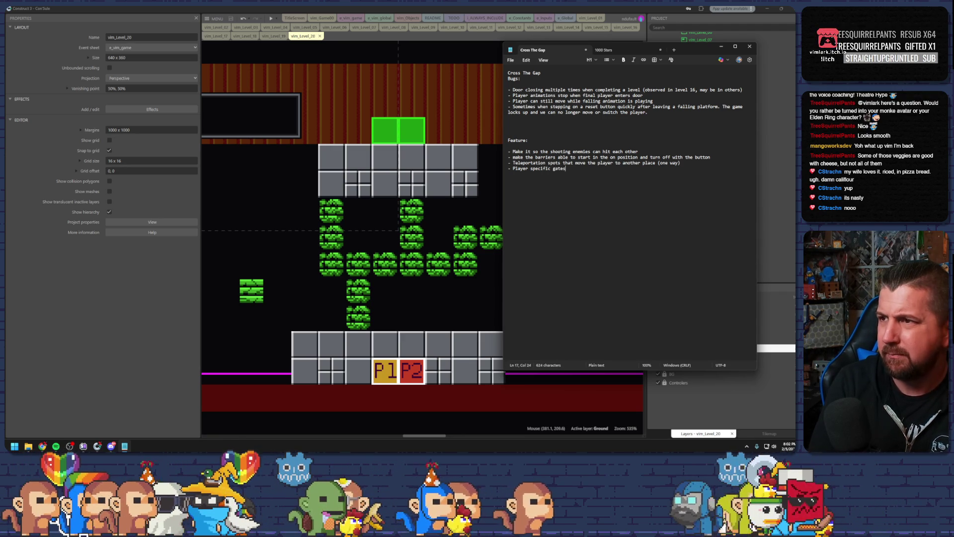
{"action": "type", "text": "/"}
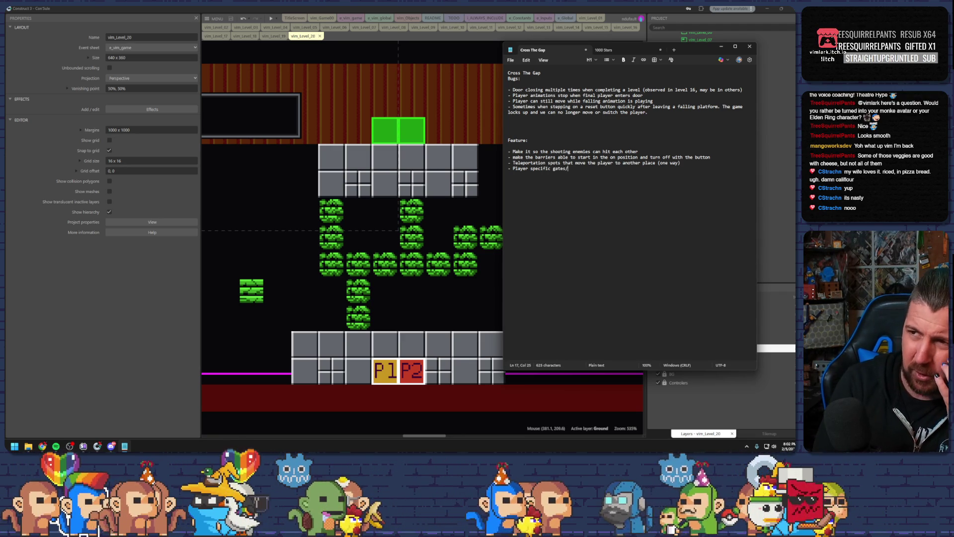
{"action": "type", "text": "opening"}
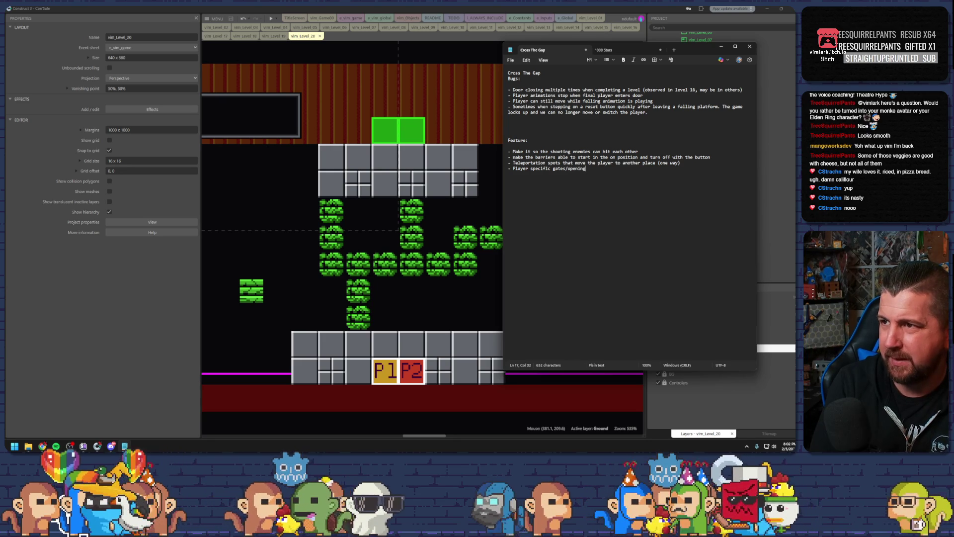
{"action": "type", "text": ","}
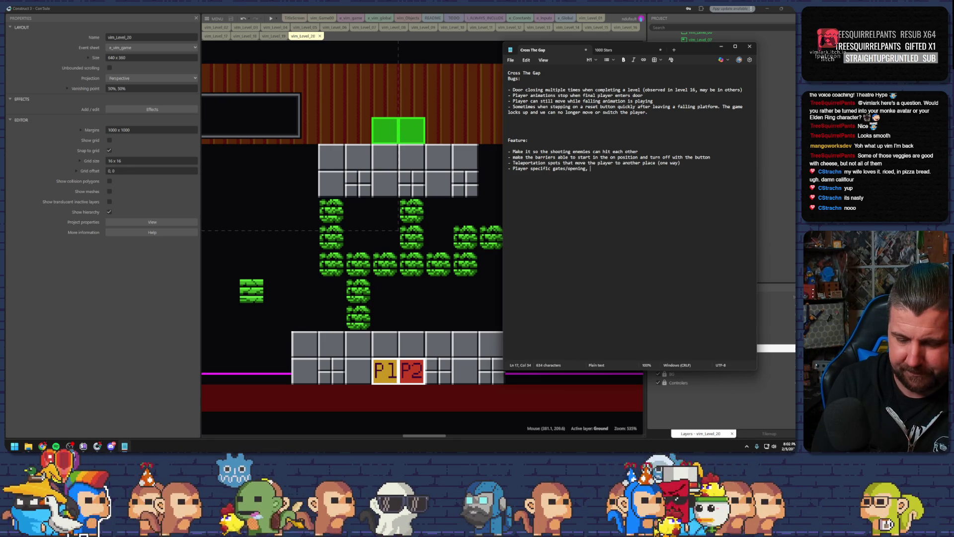
{"action": "key", "text": "BackSpace"}
{"action": "type", "text": "/tiles"}
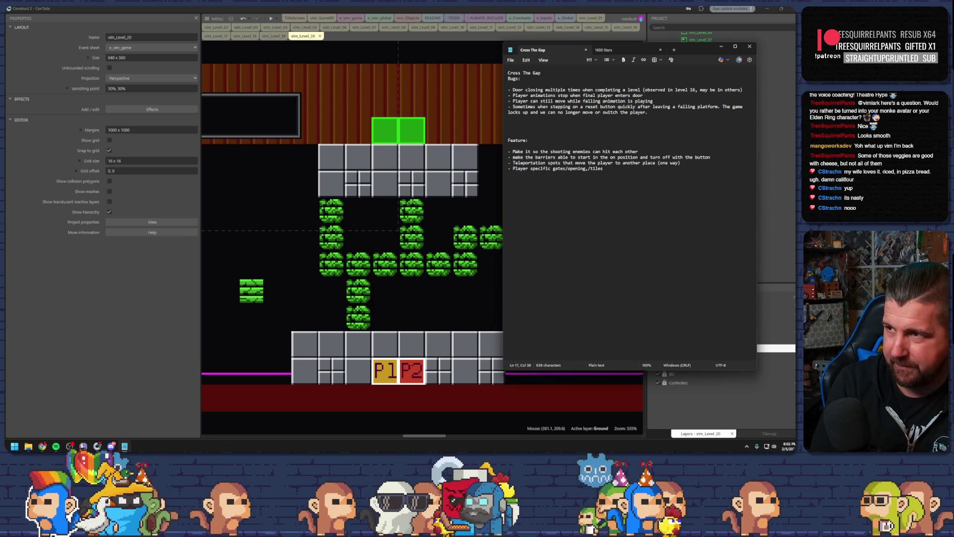
{"action": "type", "text": "- A way to make it so you need to have a certain character got through a specified pa"}
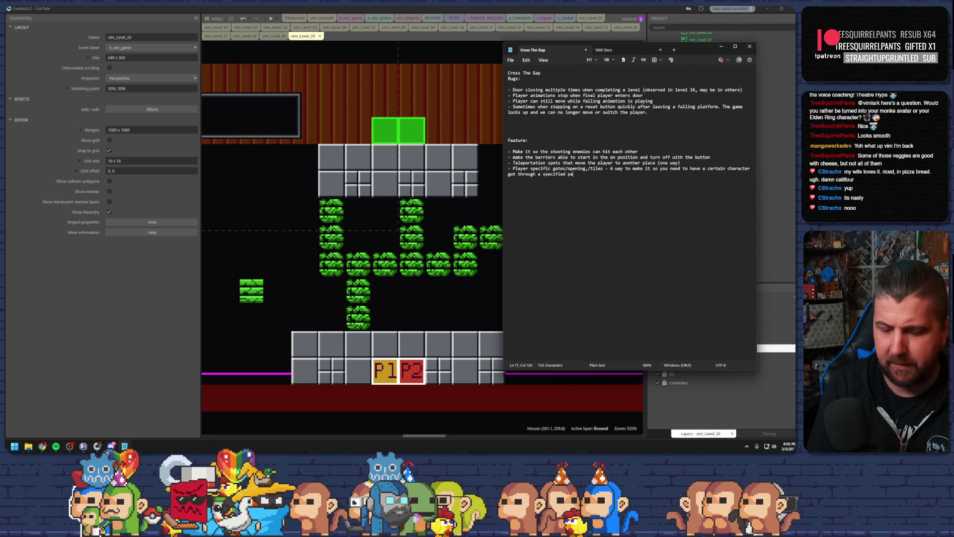
{"action": "type", "text": "th"}
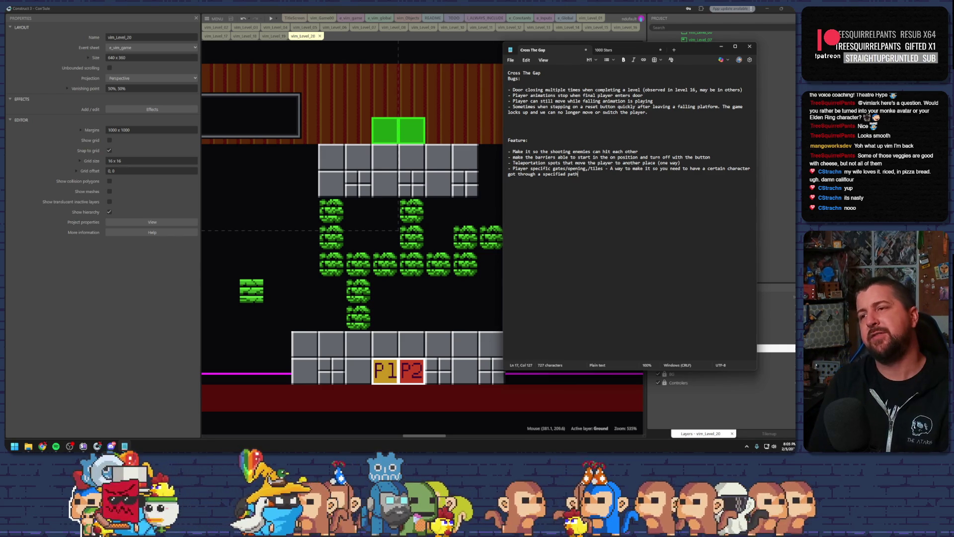
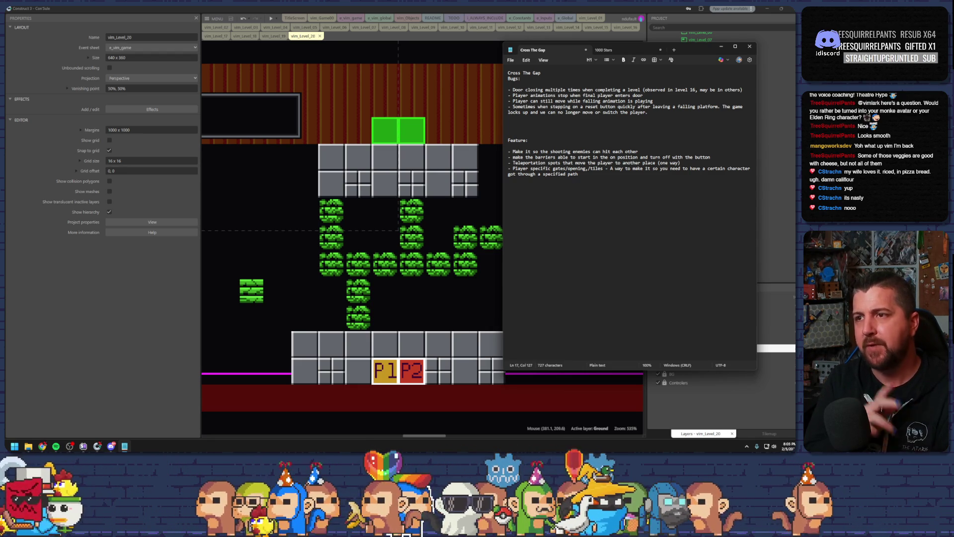
Step: Minimize the Notepad bug and feature notes so the Level 20 layout is visible
{"action": "left_click", "coordinate": [720, 47]}
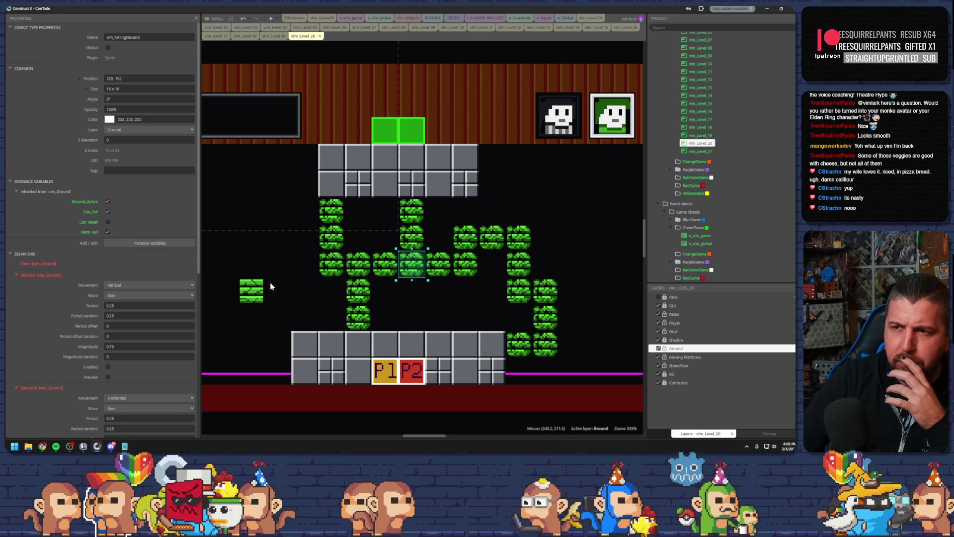
Step: Copy a vim_Spitter from vim_Game00 and paste it onto Level 20's upper grey block
{"action": "left_click", "coordinate": [354, 271]}
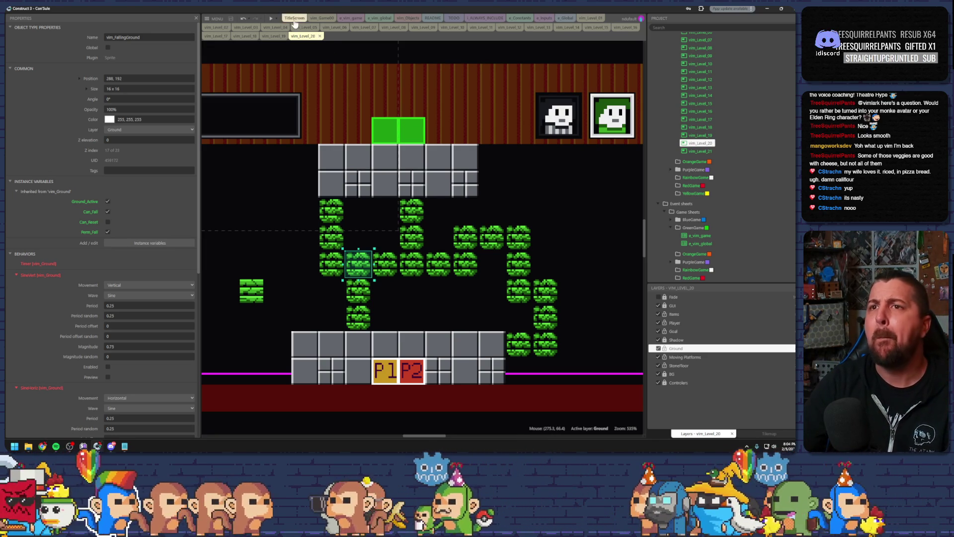
{"action": "left_click", "coordinate": [323, 18]}
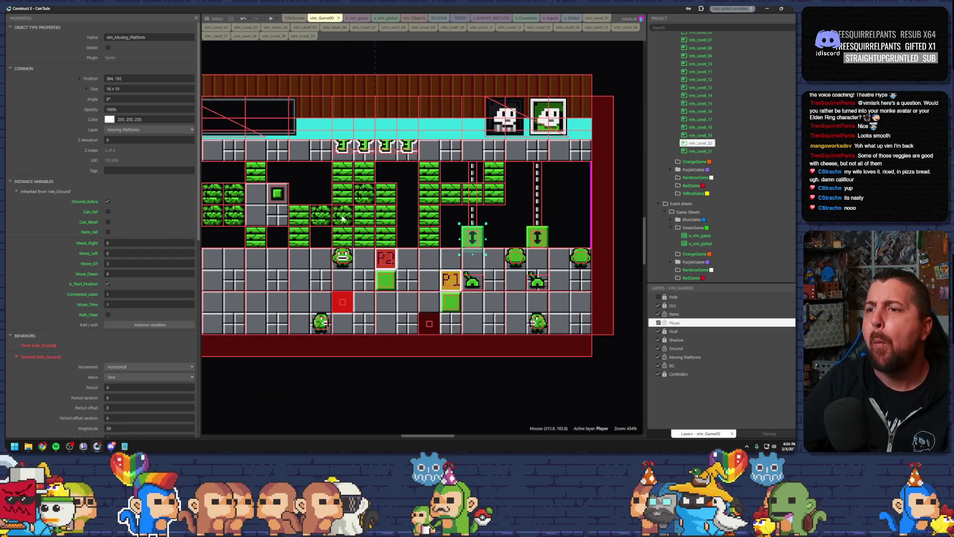
{"action": "left_click_drag", "start_coordinate": [318, 229], "coordinate": [387, 217]}
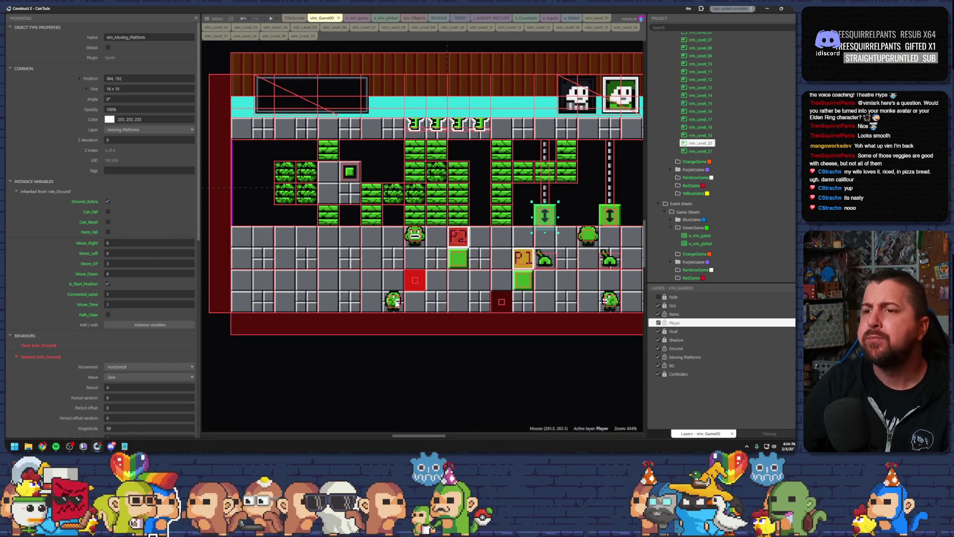
{"action": "left_click", "coordinate": [420, 238]}
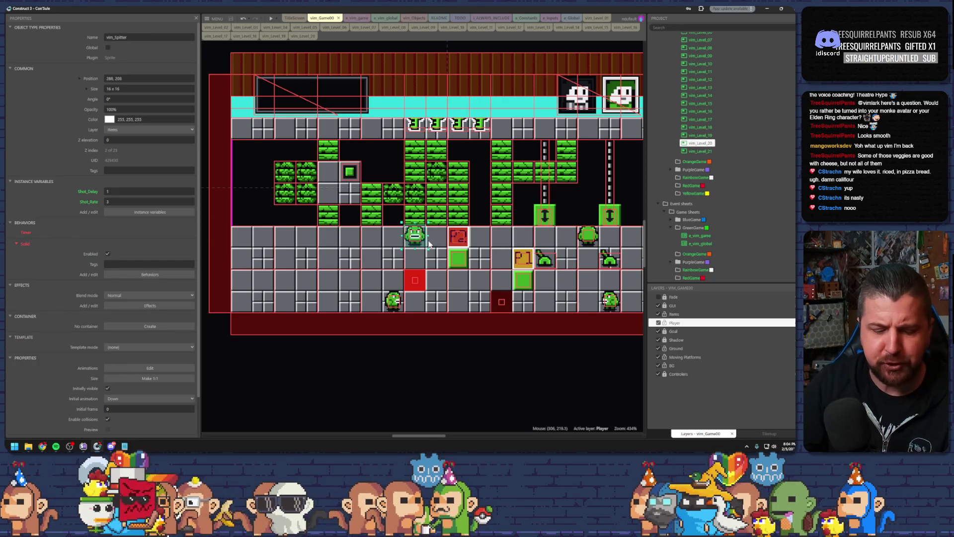
{"action": "left_click", "coordinate": [301, 37]}
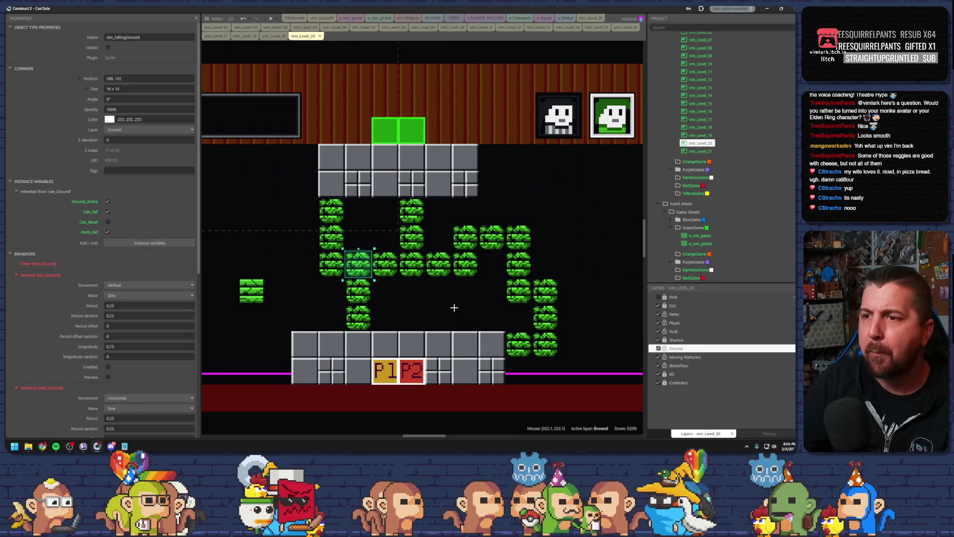
{"action": "key", "text": "ctrl+v"}
{"action": "left_click", "coordinate": [433, 194]}
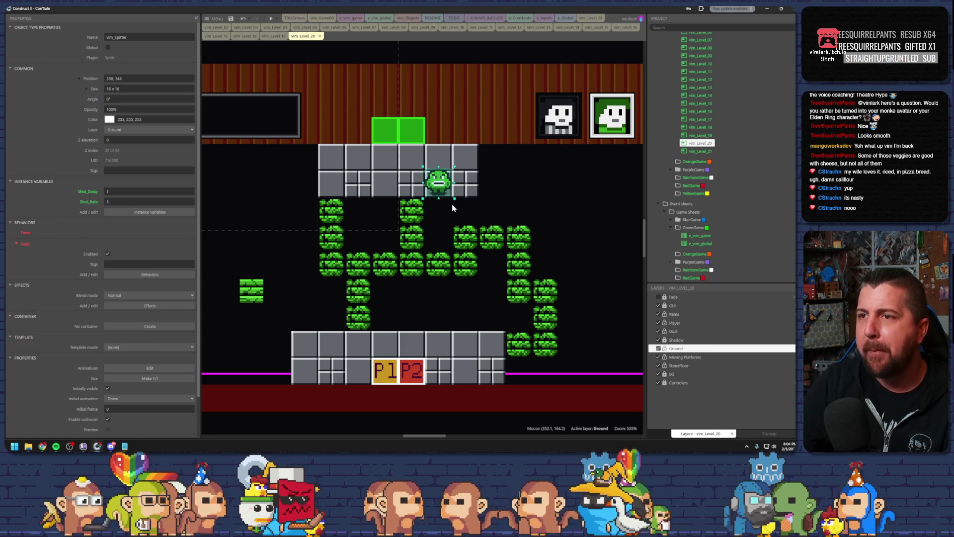
{"action": "left_click", "coordinate": [320, 18]}
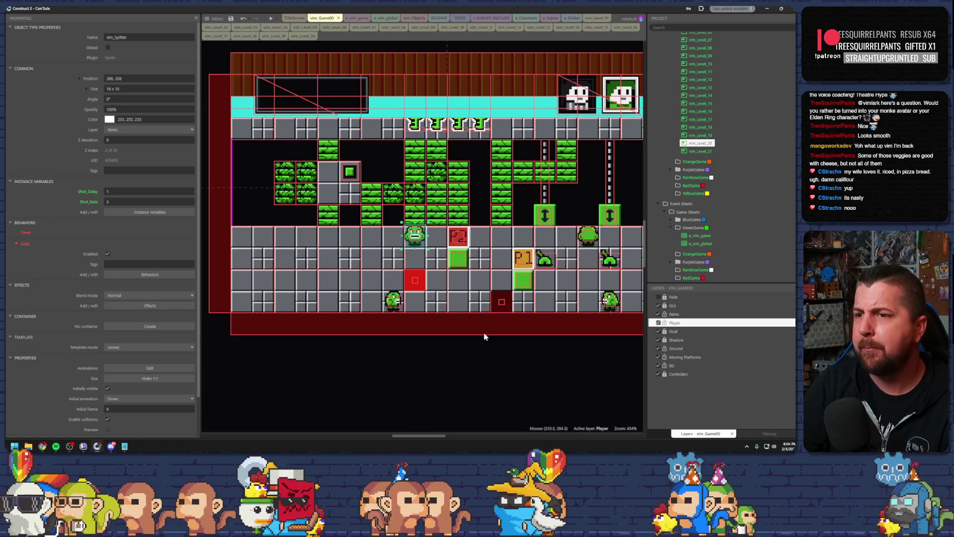
Step: Paint two dark-green pixels at the lower centre of the spitter's Up animation frame
{"action": "scroll", "coordinate": [628, 324], "scroll_direction": "up", "scroll_amount": 3}
{"action": "scroll", "coordinate": [428, 312], "scroll_direction": "up", "scroll_amount": 3}
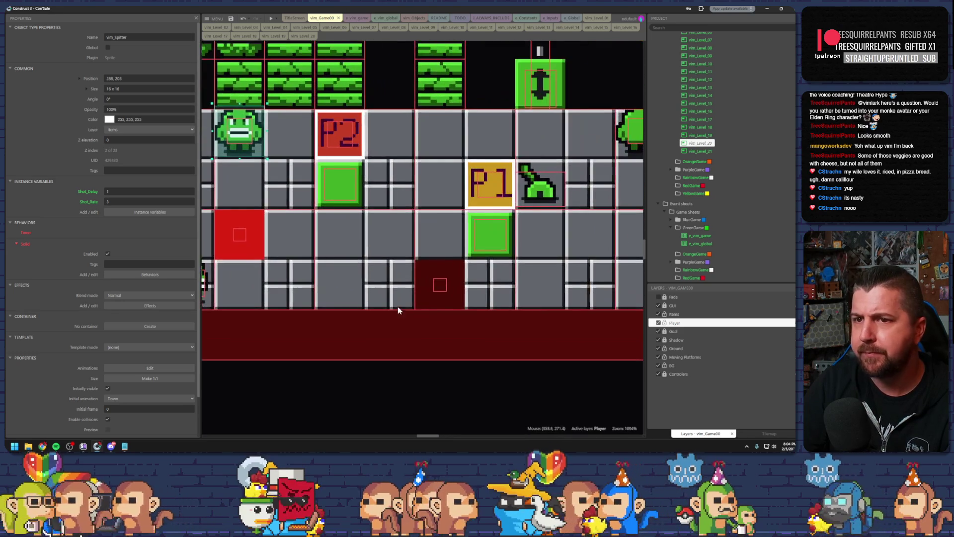
{"action": "left_click_drag", "start_coordinate": [565, 272], "coordinate": [337, 284]}
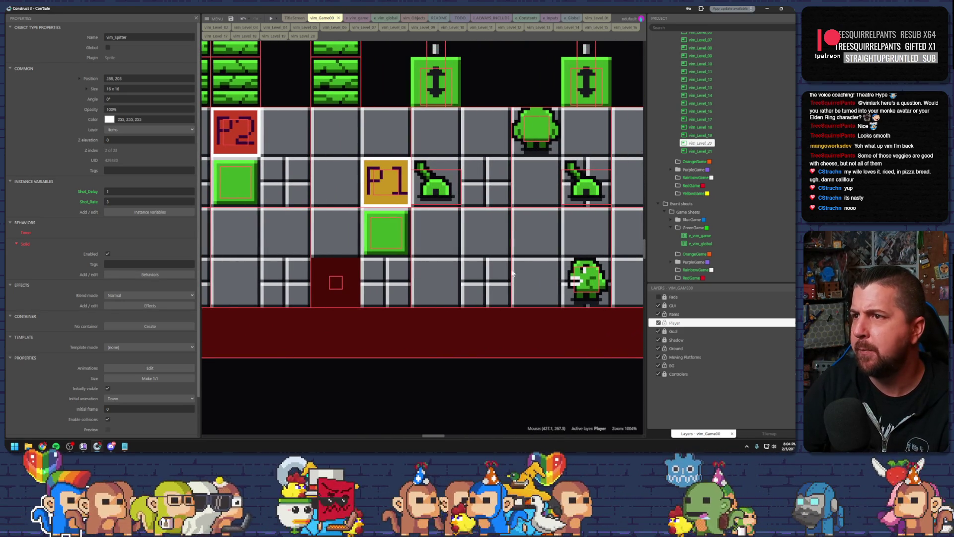
{"action": "double_click", "coordinate": [535, 130]}
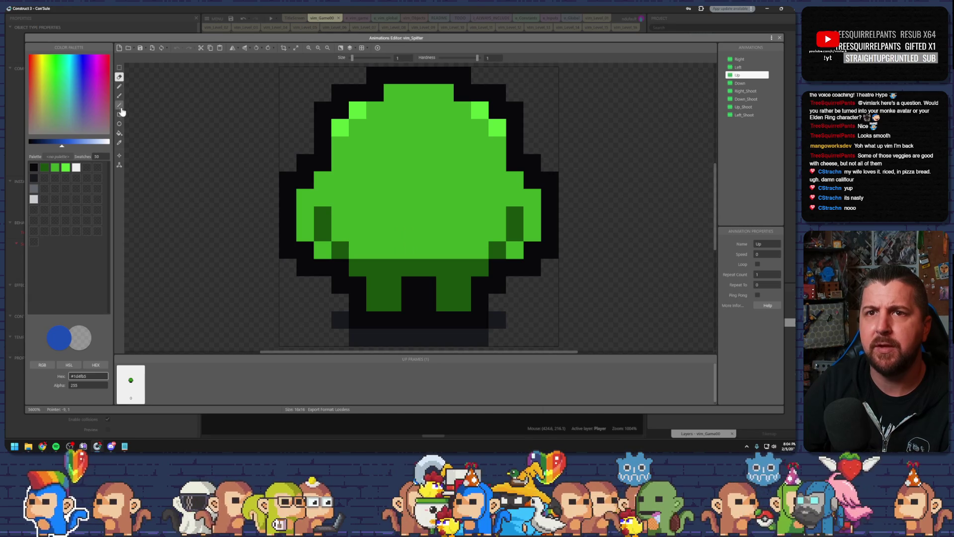
{"action": "left_click", "coordinate": [120, 143]}
{"action": "left_click", "coordinate": [396, 272]}
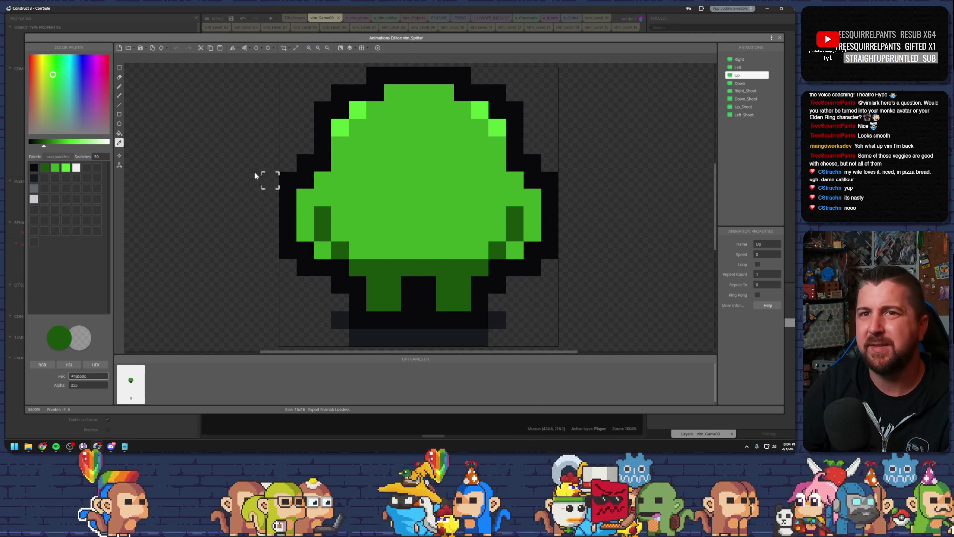
{"action": "left_click", "coordinate": [120, 86]}
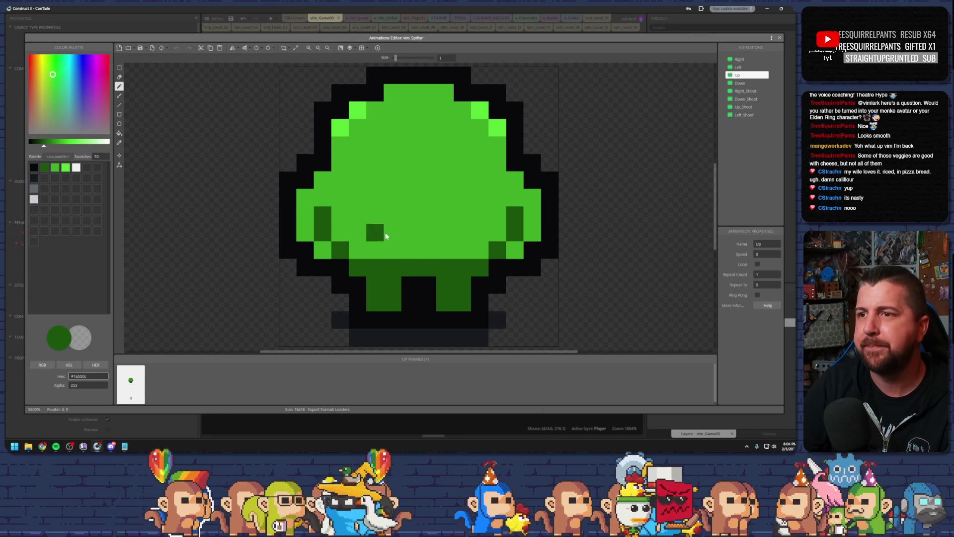
{"action": "left_click_drag", "start_coordinate": [410, 250], "coordinate": [424, 253]}
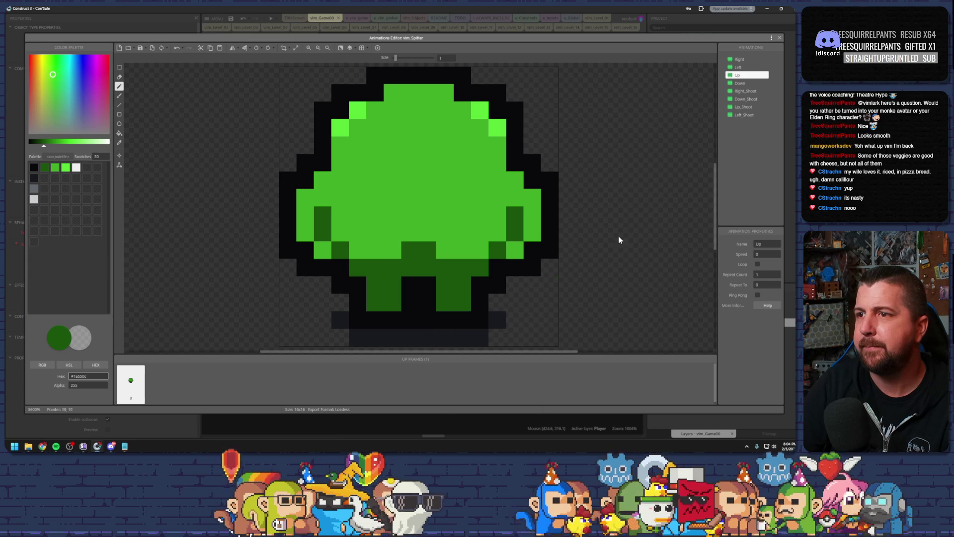
{"action": "left_click", "coordinate": [779, 38]}
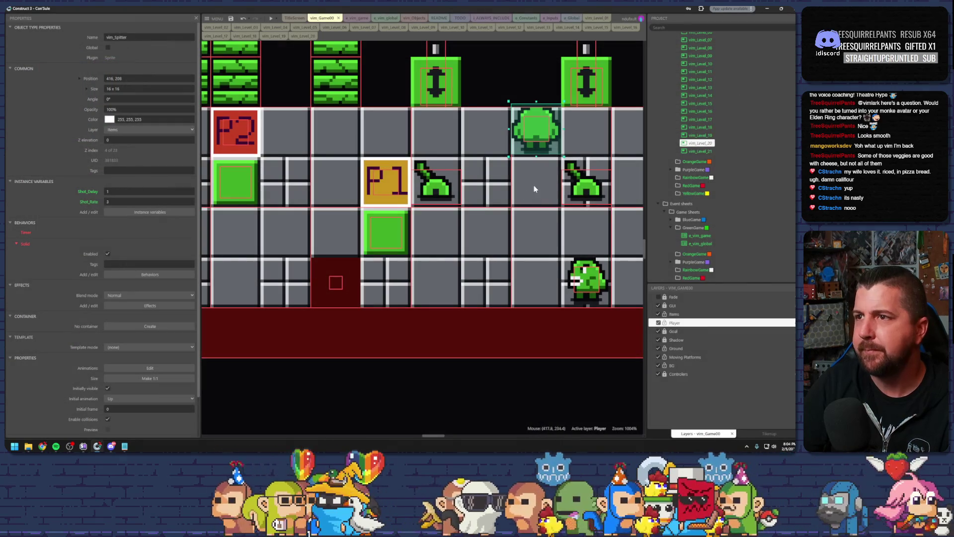
{"action": "scroll", "coordinate": [524, 186], "scroll_direction": "down", "scroll_amount": 4}
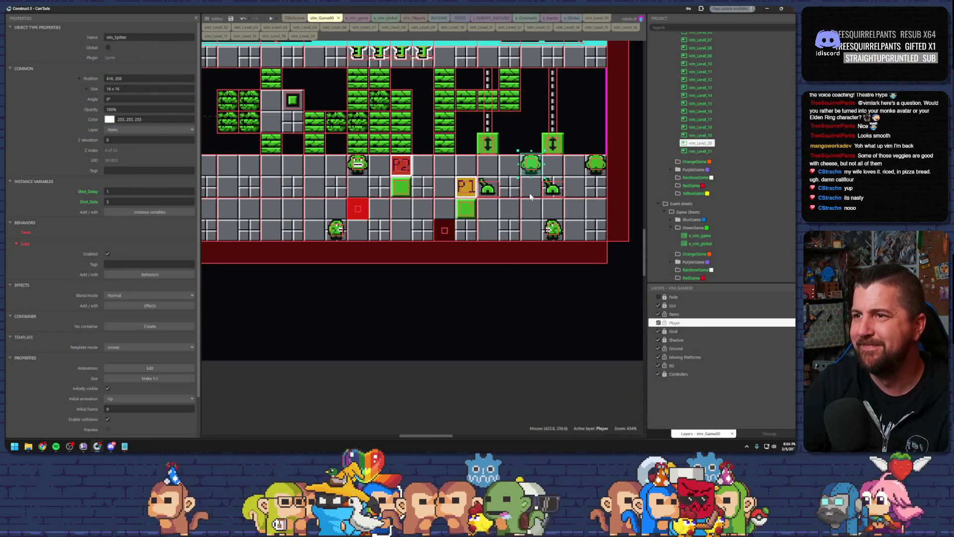
Step: Shift Level 20's spitter one grid cell left and delete the green block beneath it
{"action": "scroll", "coordinate": [529, 193], "scroll_direction": "up", "scroll_amount": 2}
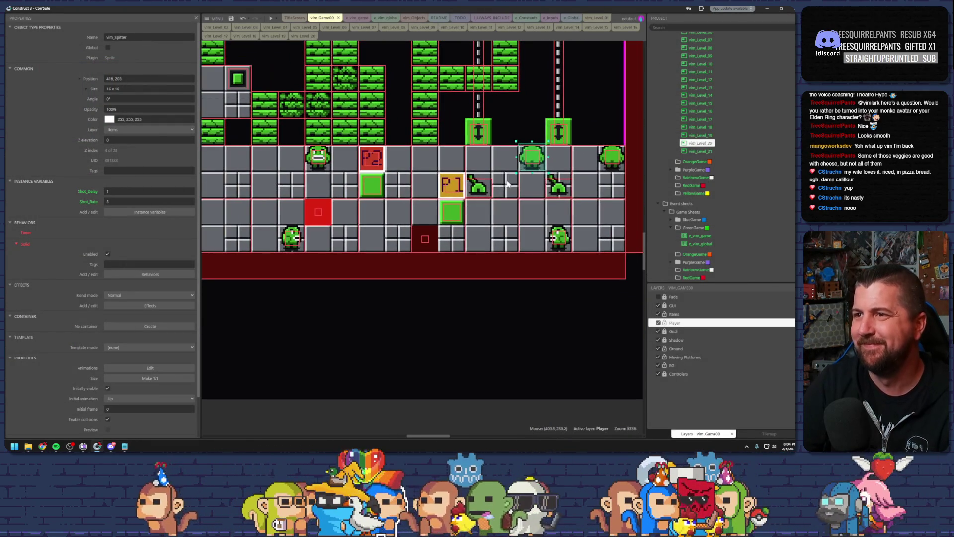
{"action": "left_click", "coordinate": [319, 160]}
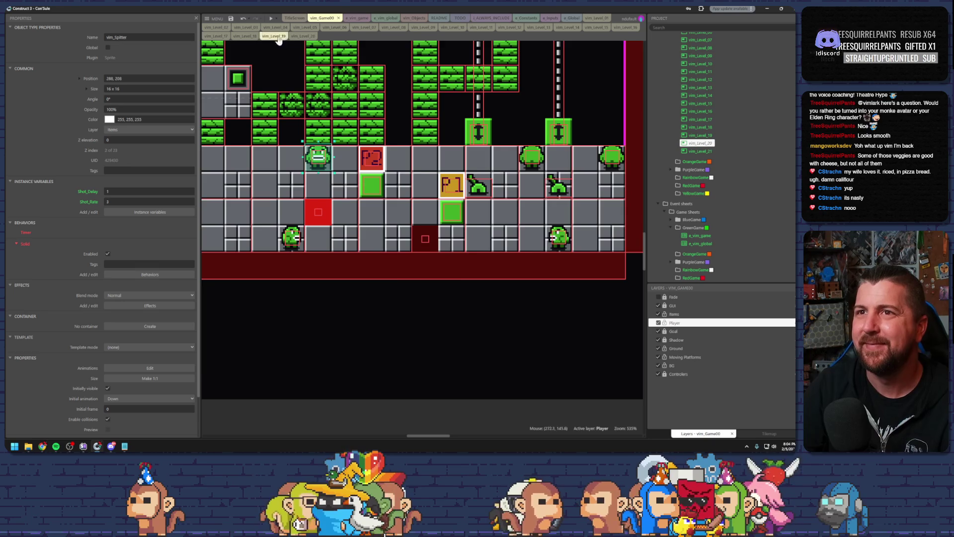
{"action": "left_click", "coordinate": [303, 35]}
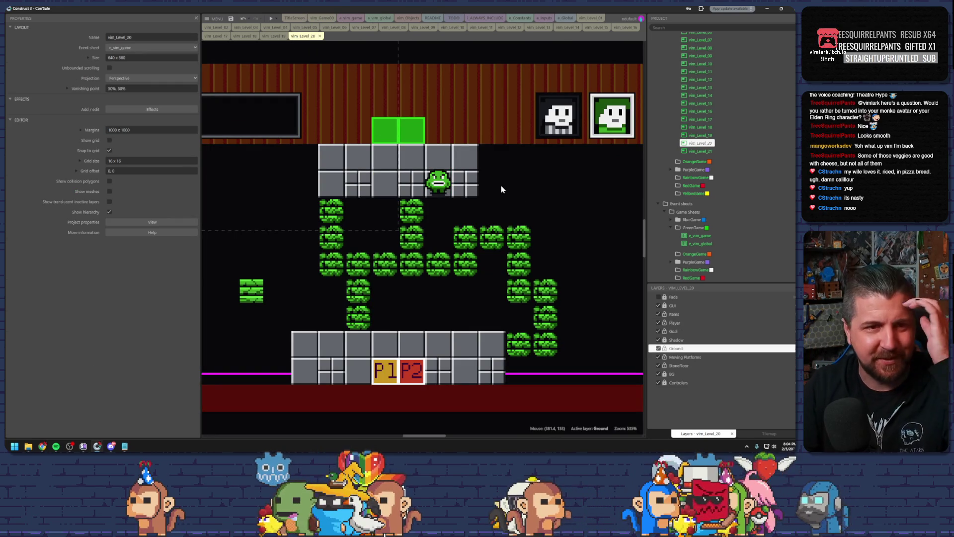
{"action": "scroll", "coordinate": [496, 204], "scroll_direction": "up", "scroll_amount": 1}
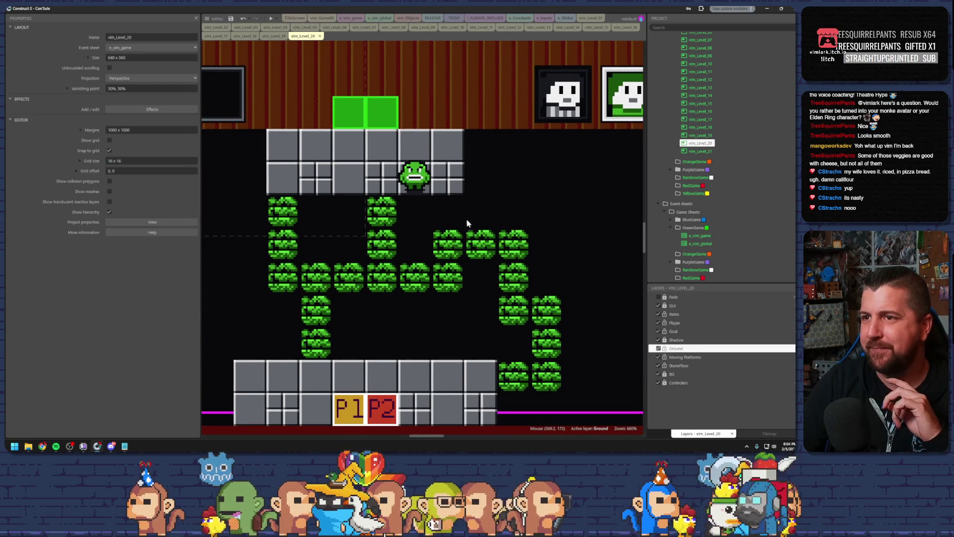
{"action": "scroll", "coordinate": [466, 221], "scroll_direction": "up", "scroll_amount": 1}
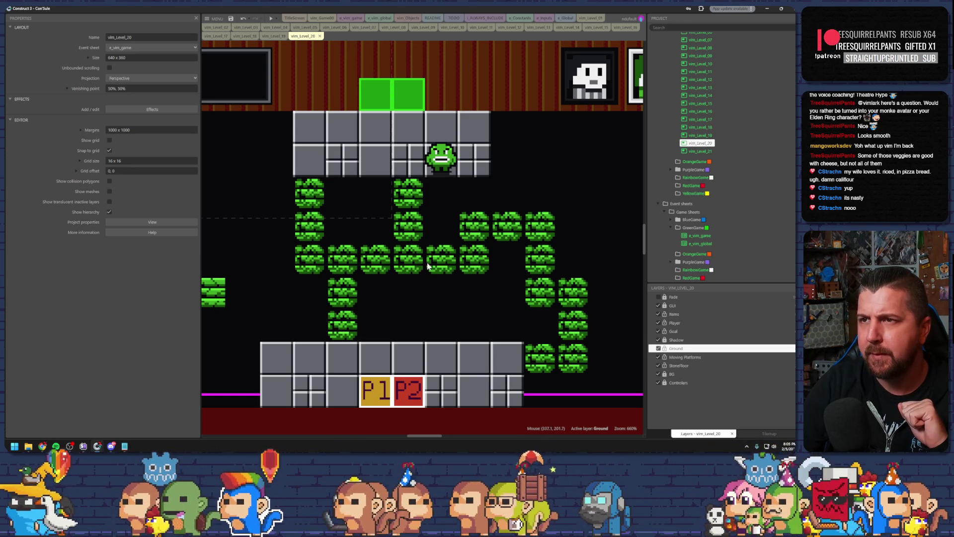
{"action": "mouse_move", "coordinate": [441, 160]}
{"action": "left_mouse_down"}
{"action": "mouse_move", "coordinate": [408, 160]}
{"action": "mouse_move", "coordinate": [442, 161]}
{"action": "mouse_move", "coordinate": [421, 161]}
{"action": "left_mouse_up"}
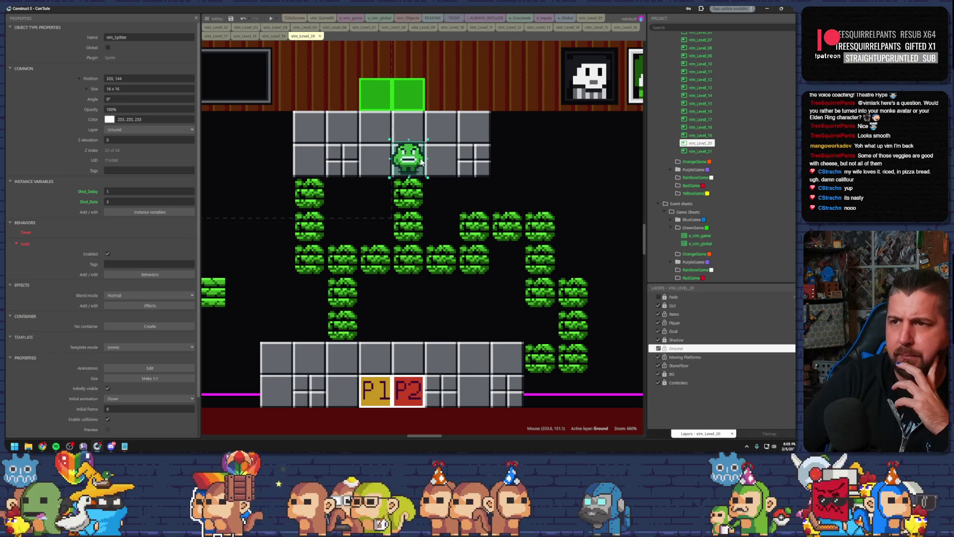
{"action": "left_click_drag", "start_coordinate": [420, 198], "coordinate": [417, 231]}
{"action": "key", "text": "Delete"}
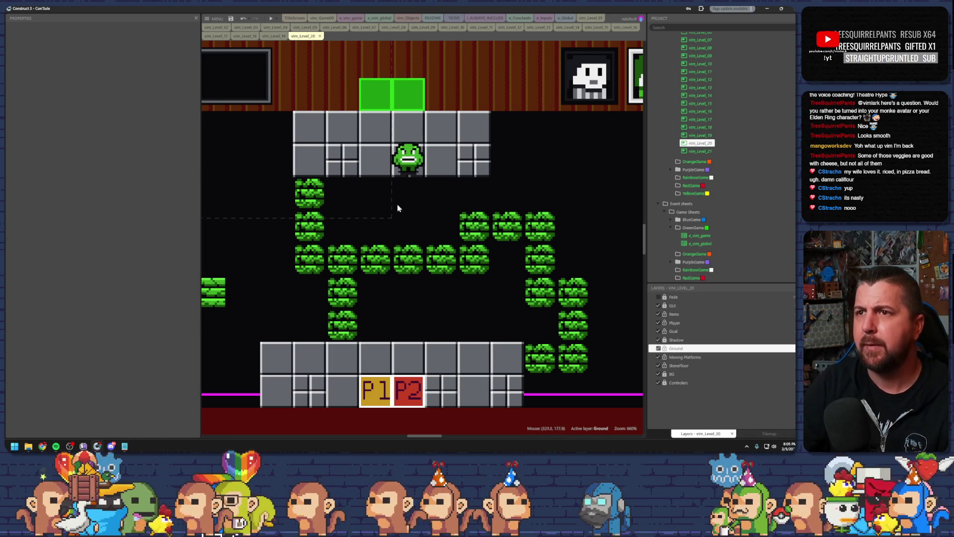
{"action": "left_click", "coordinate": [398, 205]}
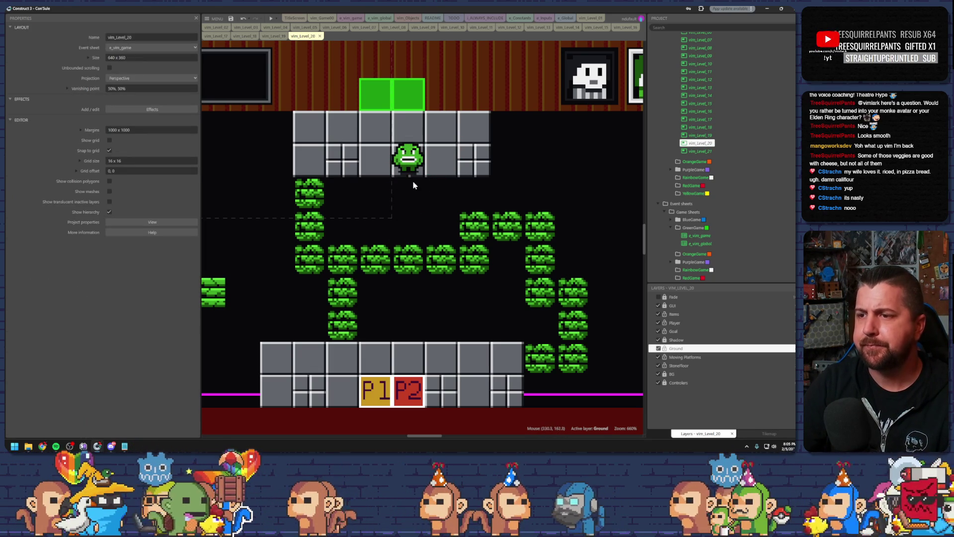
Step: Trim the brown wall strip down to a 64×16 piece and playtest the level
{"action": "scroll", "coordinate": [413, 282], "scroll_direction": "down", "scroll_amount": 2}
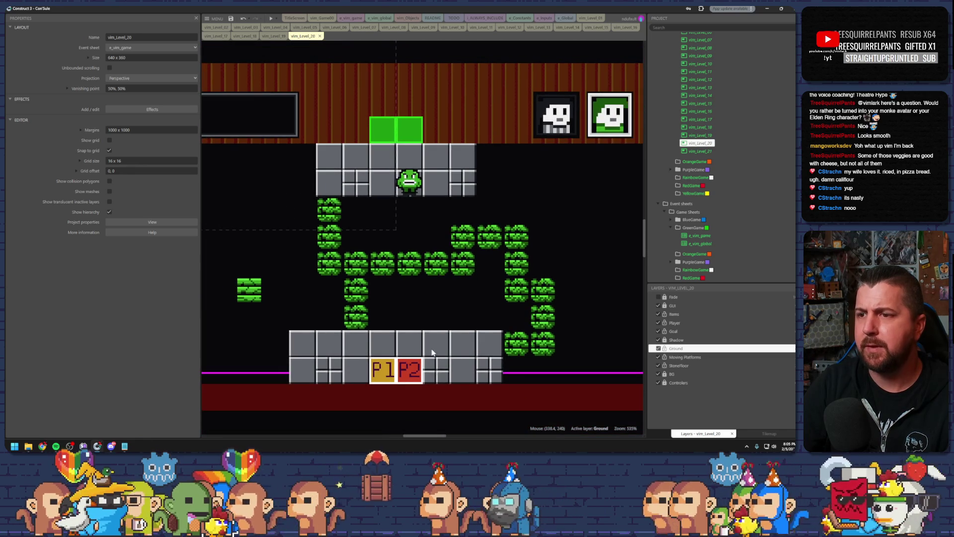
{"action": "left_click", "coordinate": [448, 399]}
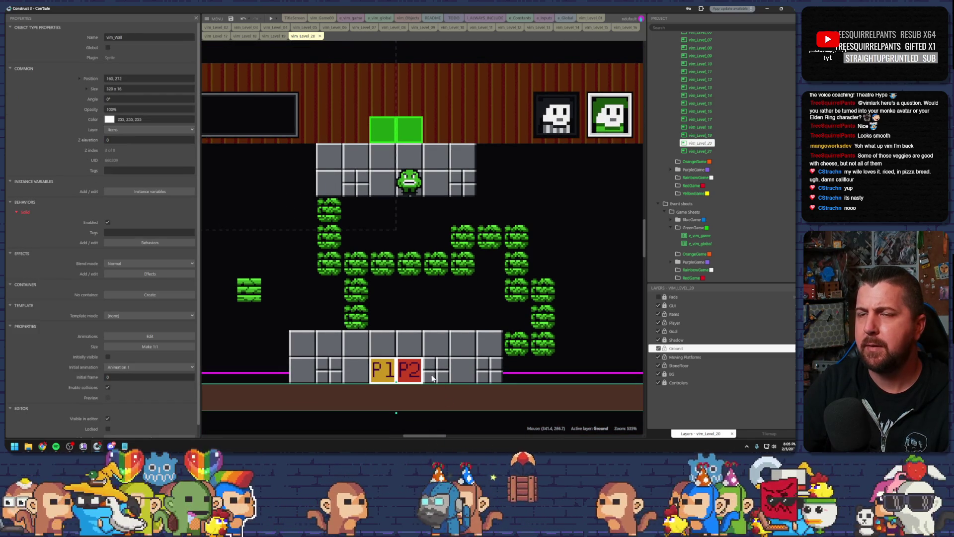
{"action": "left_click", "coordinate": [410, 279]}
{"action": "left_click", "coordinate": [415, 299]}
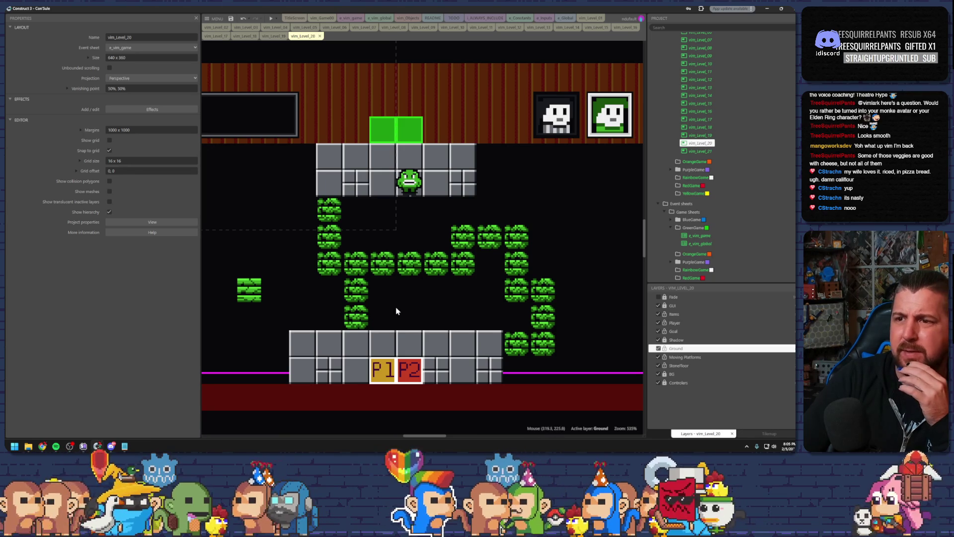
{"action": "left_click", "coordinate": [469, 401]}
{"action": "left_click_drag", "start_coordinate": [476, 400], "coordinate": [469, 323]}
{"action": "scroll", "coordinate": [470, 324], "scroll_direction": "down", "scroll_amount": 3}
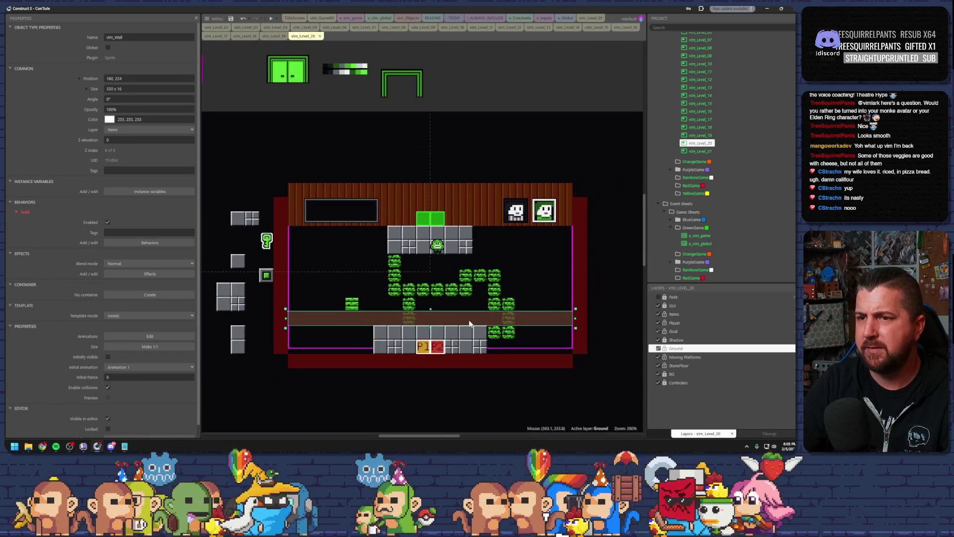
{"action": "left_click_drag", "start_coordinate": [576, 319], "coordinate": [469, 316]}
{"action": "left_click_drag", "start_coordinate": [296, 318], "coordinate": [423, 318]}
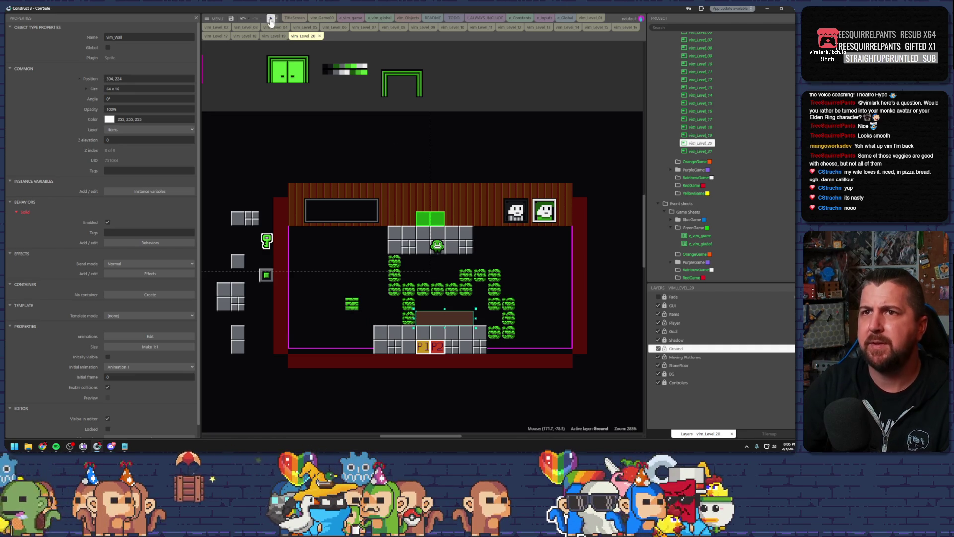
{"action": "key", "text": "F5"}
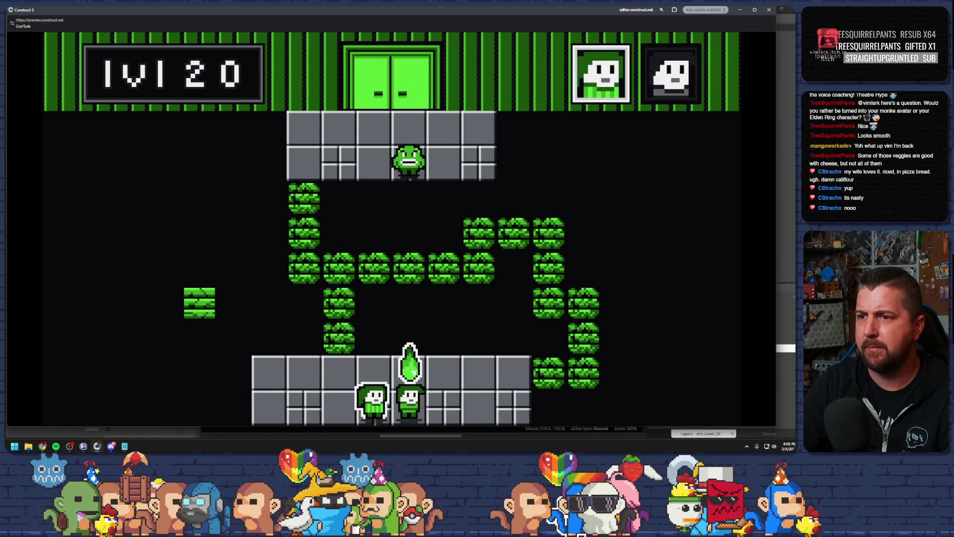
{"action": "left_click", "coordinate": [768, 10]}
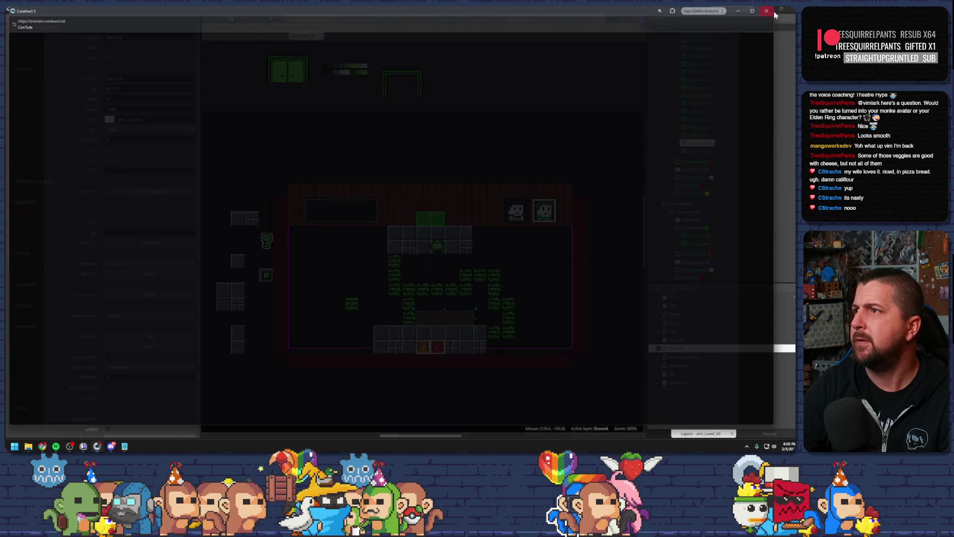
Step: Delete the brown wall strip and save the project
{"action": "key", "text": "Delete"}
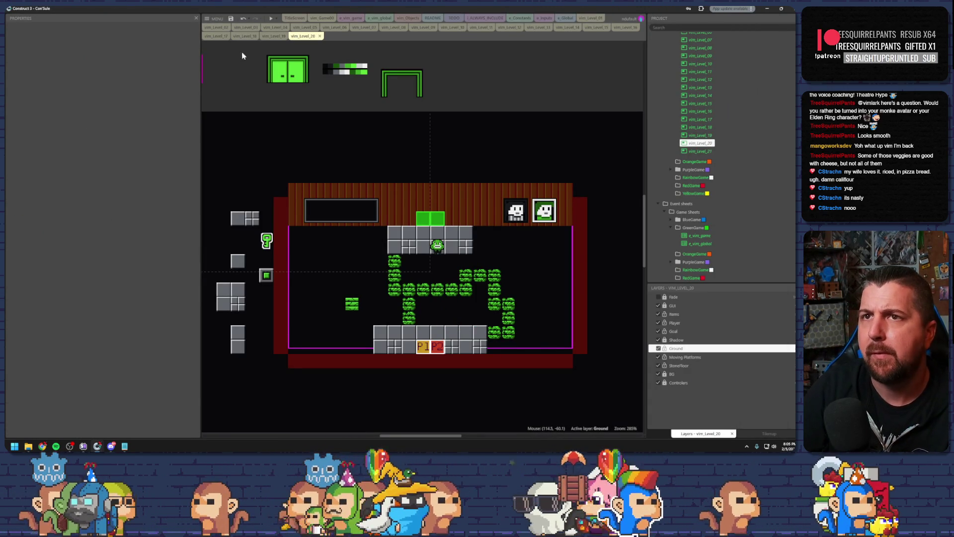
{"action": "left_click", "coordinate": [230, 19]}
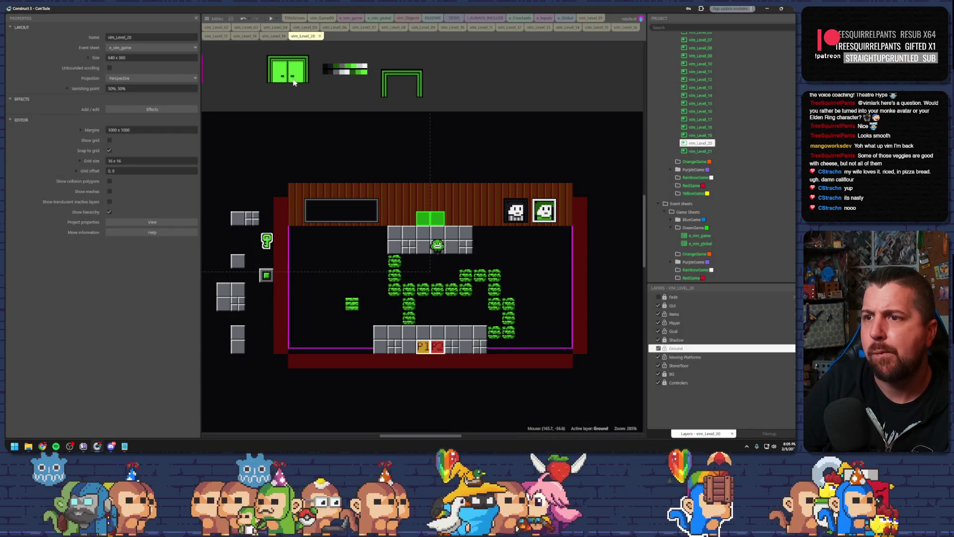
{"action": "scroll", "coordinate": [466, 336], "scroll_direction": "up", "scroll_amount": 2}
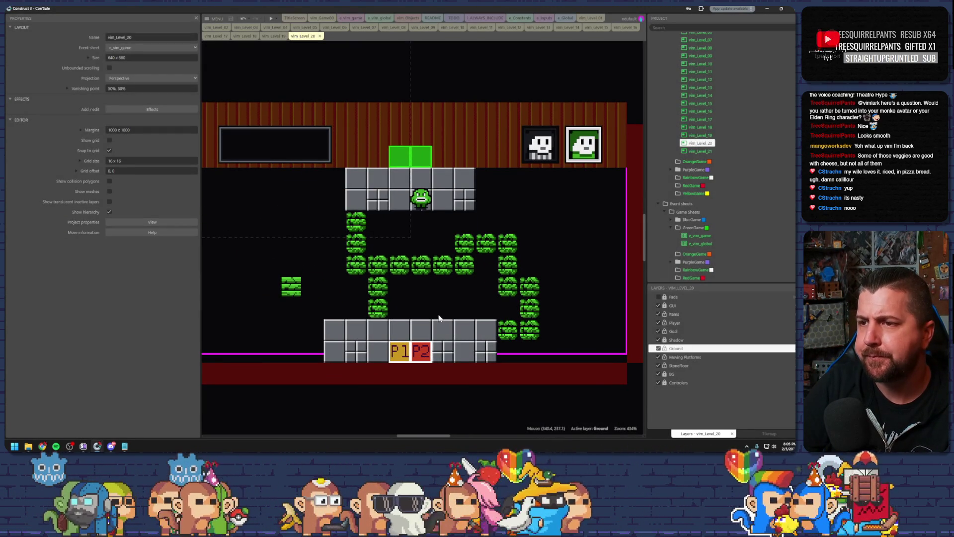
Step: Position two spitters along the top grey platform and playtest them
{"action": "left_click_drag", "start_coordinate": [421, 198], "coordinate": [358, 197]}
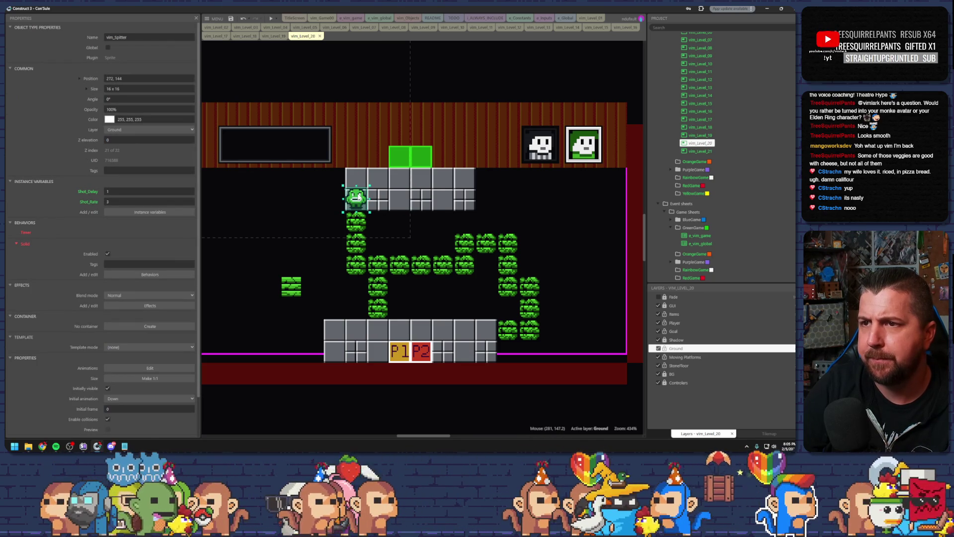
{"action": "left_click", "coordinate": [378, 251]}
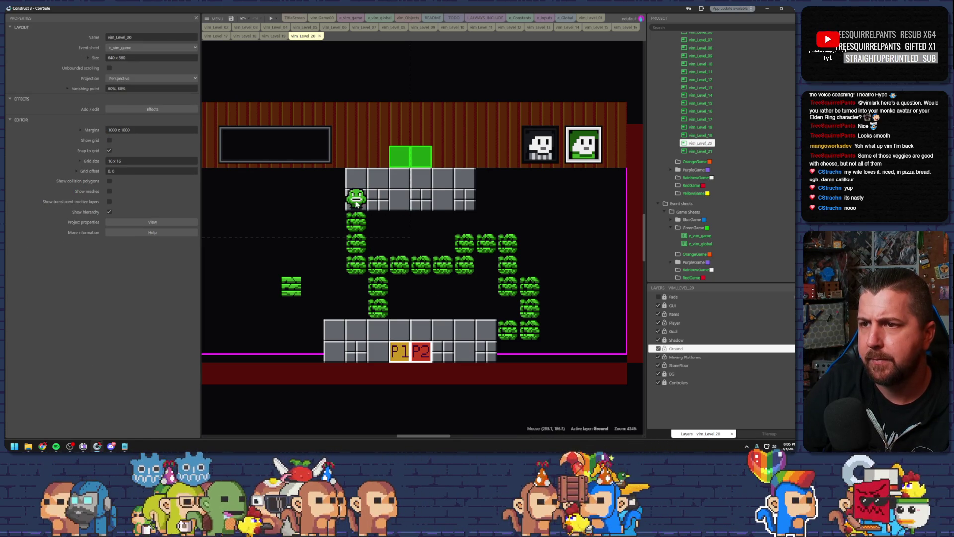
{"action": "left_click_drag", "start_coordinate": [354, 199], "coordinate": [449, 201]}
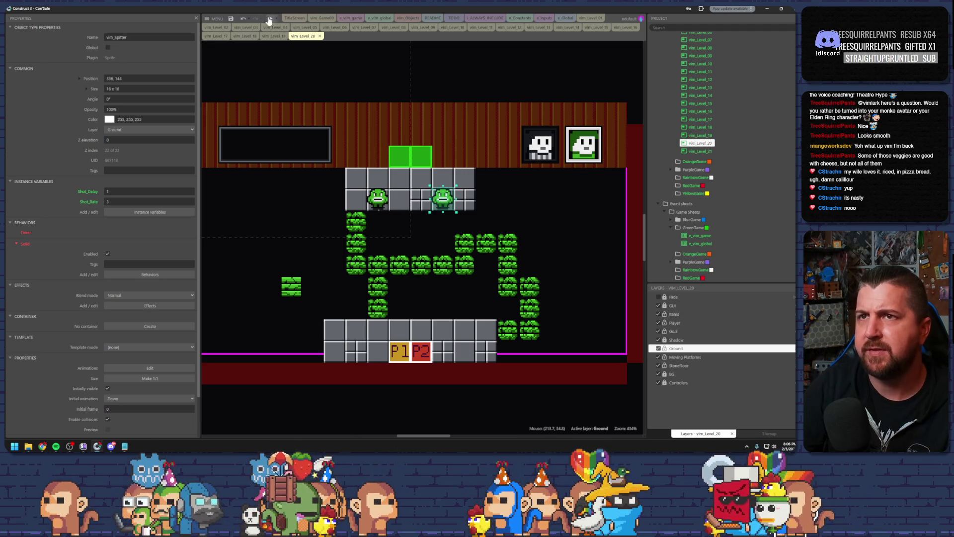
{"action": "left_click", "coordinate": [268, 19]}
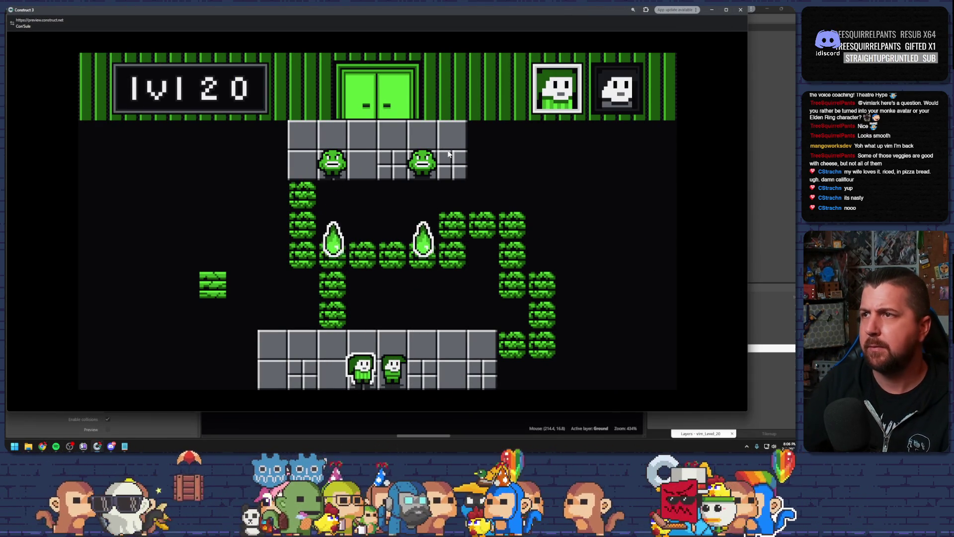
{"action": "key", "text": "alt+F4"}
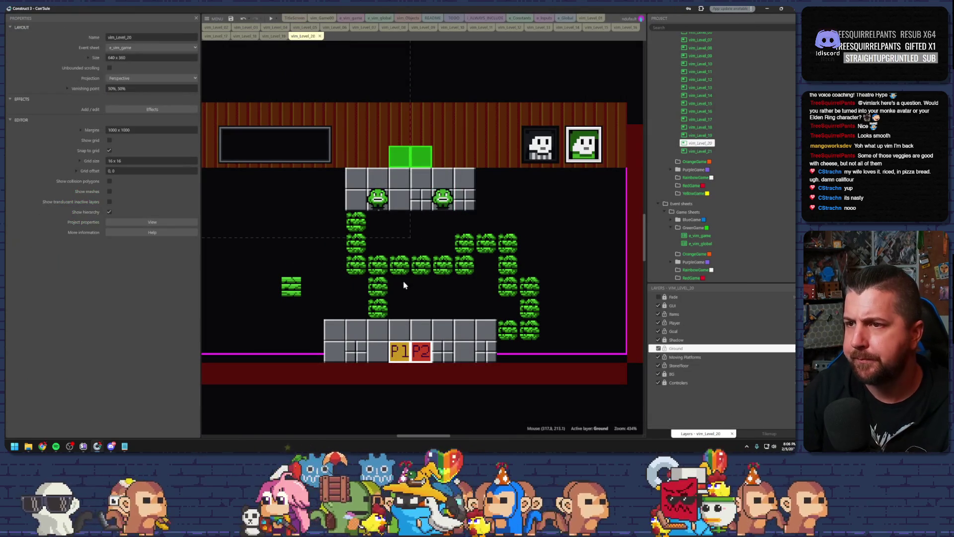
Step: Delete several falling green blocks from the middle row
{"action": "scroll", "coordinate": [403, 284], "scroll_direction": "up", "scroll_amount": 3}
{"action": "left_click", "coordinate": [387, 246]}
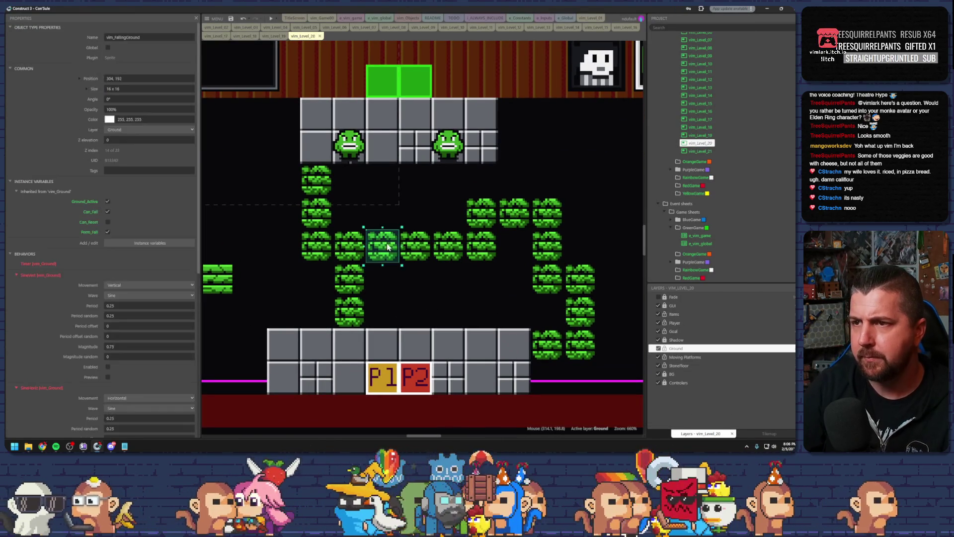
{"action": "left_click", "coordinate": [414, 251]}
{"action": "left_click", "coordinate": [390, 247], "text": "shift"}
{"action": "key", "text": "Delete"}
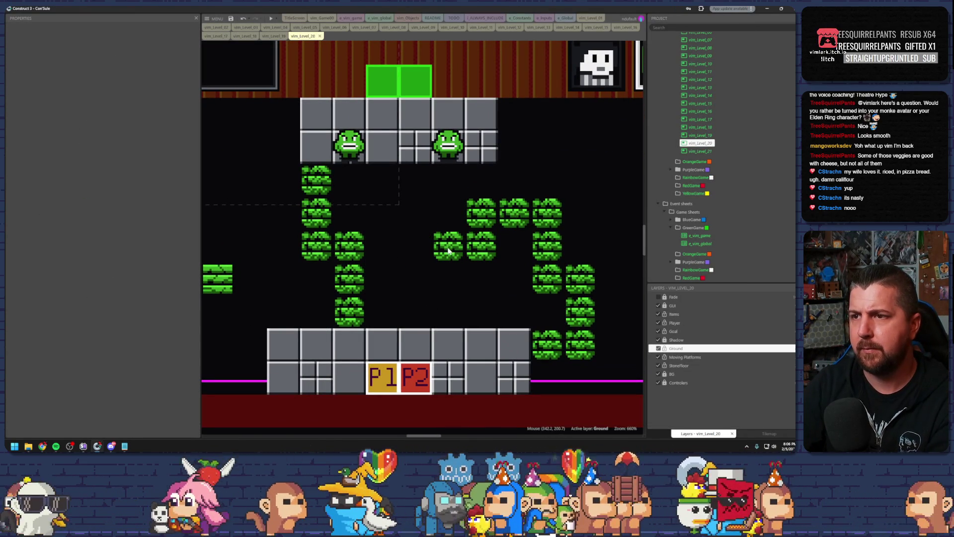
{"action": "left_click", "coordinate": [449, 250]}
{"action": "key", "text": "Delete"}
Step: Move the grey floor box and green reset block to the level's centre
{"action": "scroll", "coordinate": [325, 233], "scroll_direction": "down", "scroll_amount": 5}
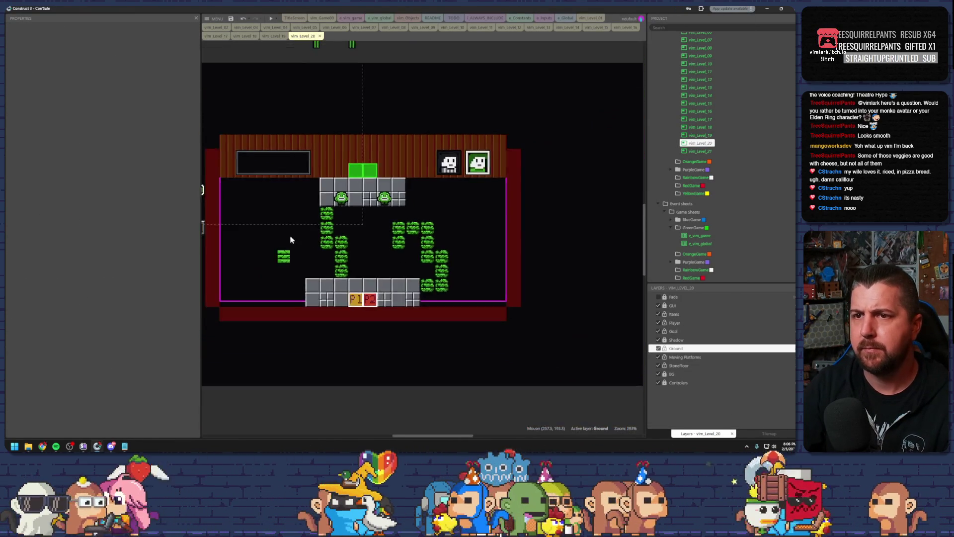
{"action": "scroll", "coordinate": [241, 225], "scroll_direction": "left", "scroll_amount": 3}
{"action": "left_click", "coordinate": [253, 251]}
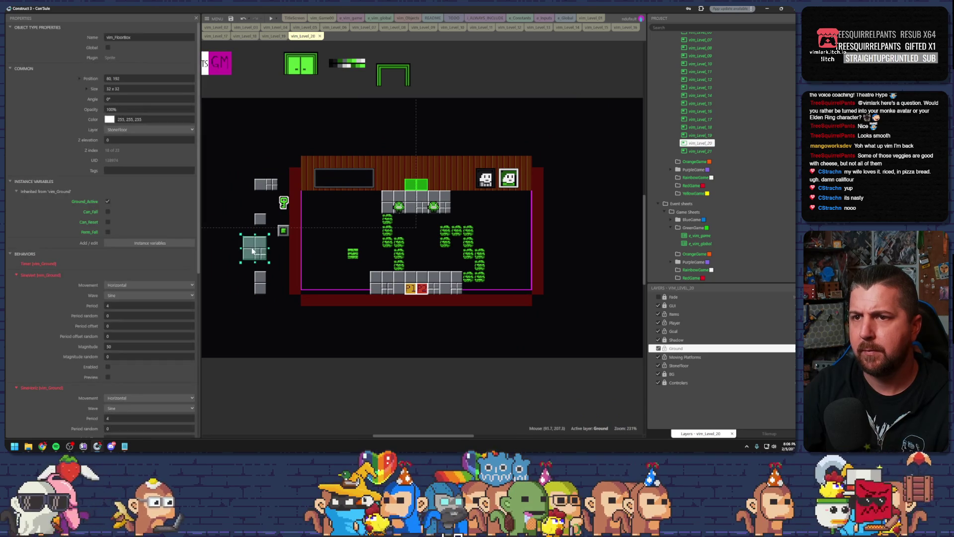
{"action": "mouse_move", "coordinate": [258, 251]}
{"action": "left_mouse_down"}
{"action": "mouse_move", "coordinate": [419, 249]}
{"action": "mouse_move", "coordinate": [436, 237]}
{"action": "mouse_move", "coordinate": [421, 243]}
{"action": "left_mouse_up"}
{"action": "left_click_drag", "start_coordinate": [283, 230], "coordinate": [418, 242]}
Step: Copy the lone left falling block and arrange copies beneath the centre box
{"action": "scroll", "coordinate": [435, 252], "scroll_direction": "up", "scroll_amount": 5}
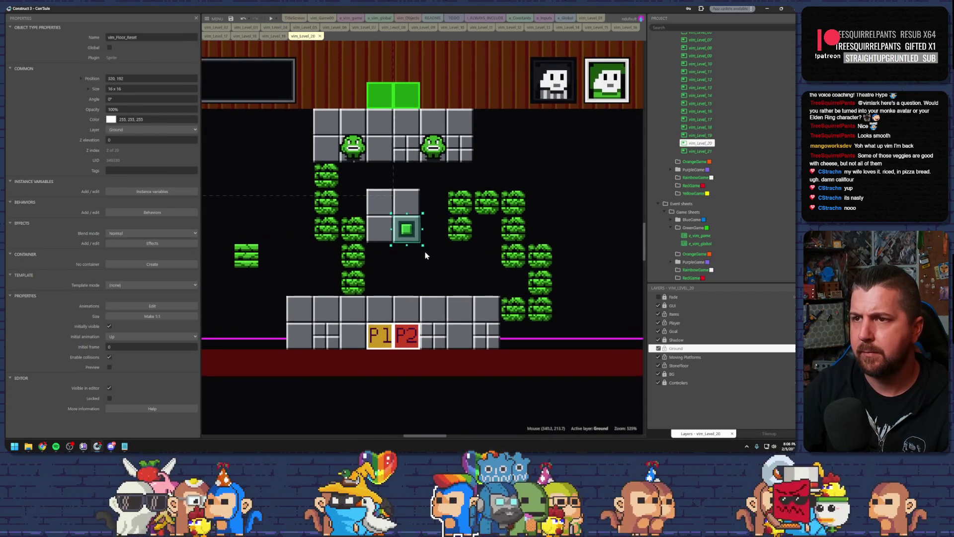
{"action": "left_click", "coordinate": [243, 258]}
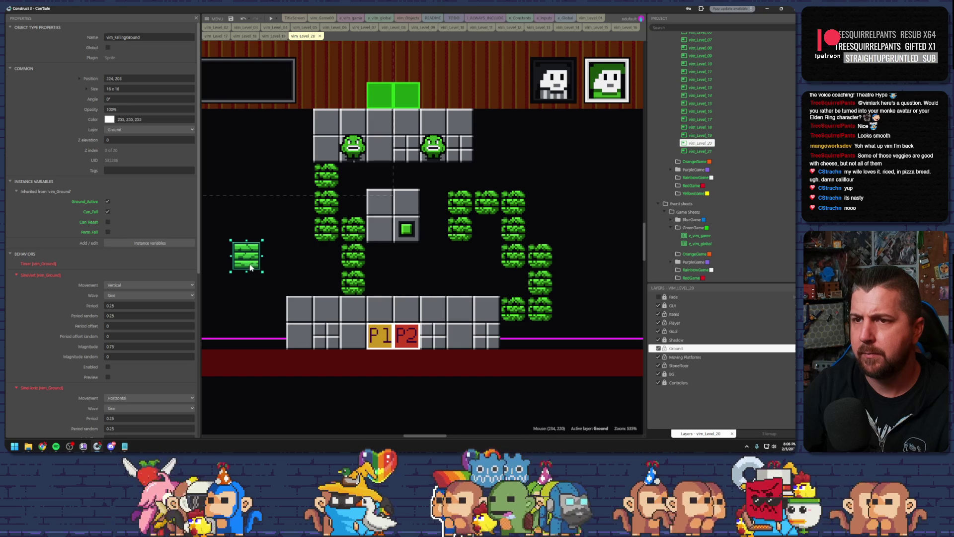
{"action": "mouse_move", "coordinate": [258, 264]}
{"action": "left_mouse_down"}
{"action": "mouse_move", "coordinate": [414, 287]}
{"action": "mouse_move", "coordinate": [278, 268]}
{"action": "mouse_move", "coordinate": [401, 283]}
{"action": "left_mouse_up"}
{"action": "key", "text": "ctrl+v"}
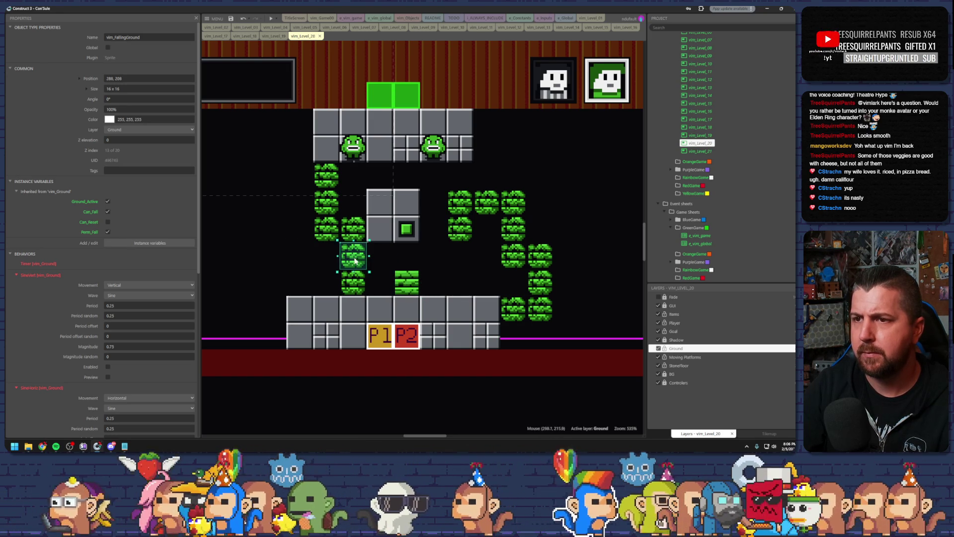
{"action": "left_click", "coordinate": [351, 256]}
{"action": "left_click", "coordinate": [348, 257]}
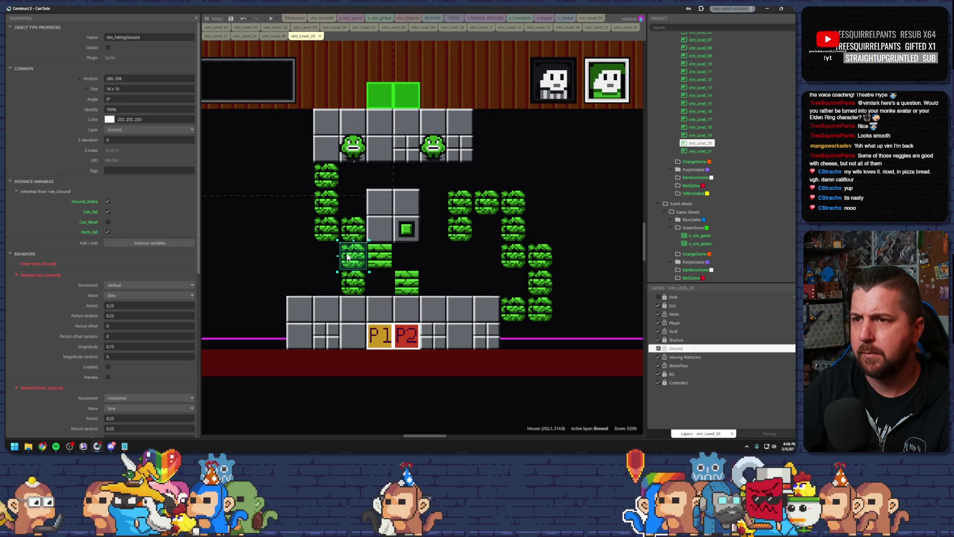
{"action": "mouse_move", "coordinate": [348, 257]}
{"action": "left_mouse_down"}
{"action": "mouse_move", "coordinate": [397, 256]}
{"action": "mouse_move", "coordinate": [364, 278]}
{"action": "mouse_move", "coordinate": [397, 277]}
{"action": "left_mouse_up"}
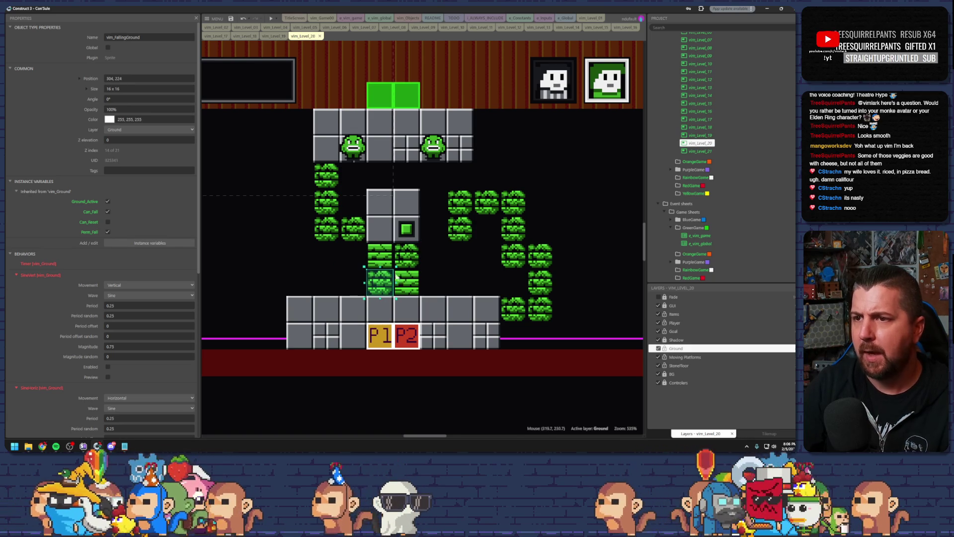
{"action": "left_click", "coordinate": [454, 293]}
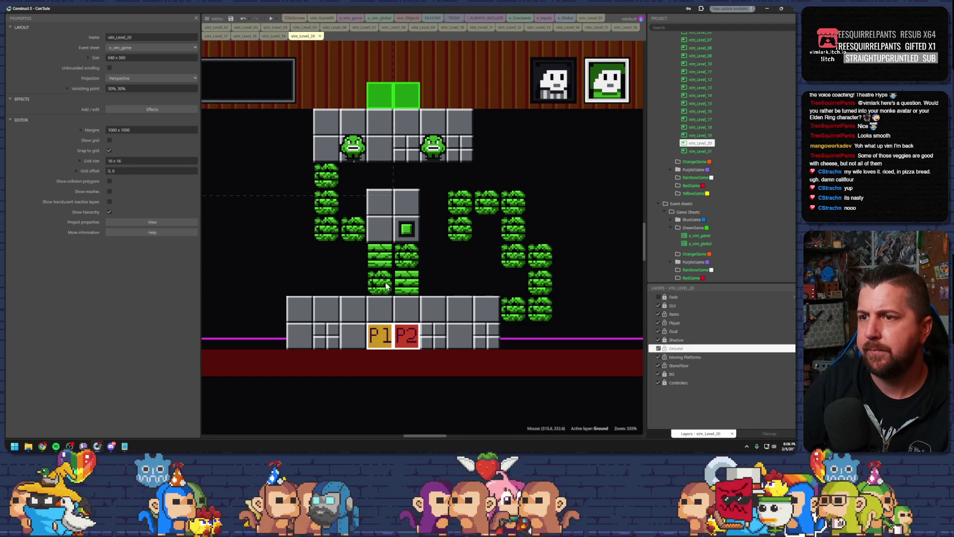
Step: Undo one extra falling block and paste another below the left block under the box
{"action": "left_click", "coordinate": [385, 287]}
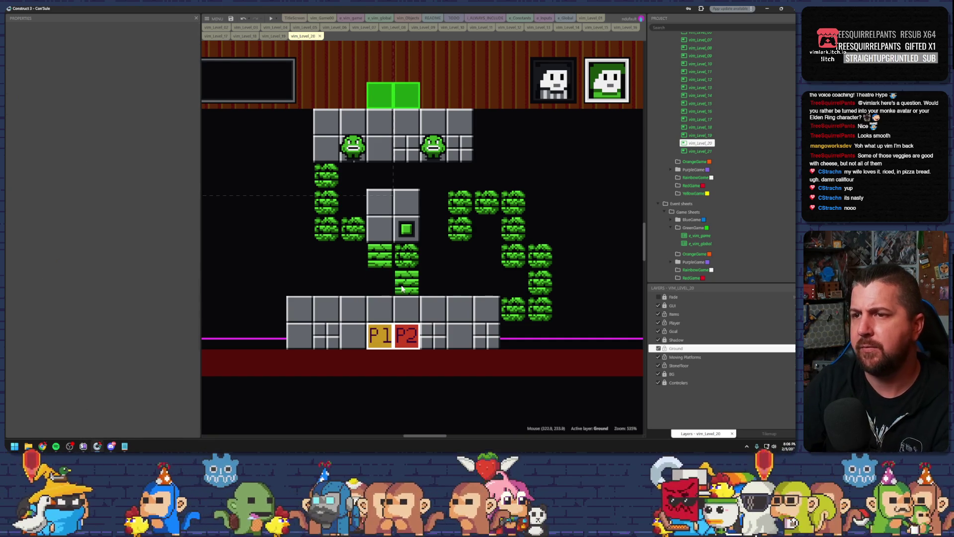
{"action": "left_click", "coordinate": [423, 287]}
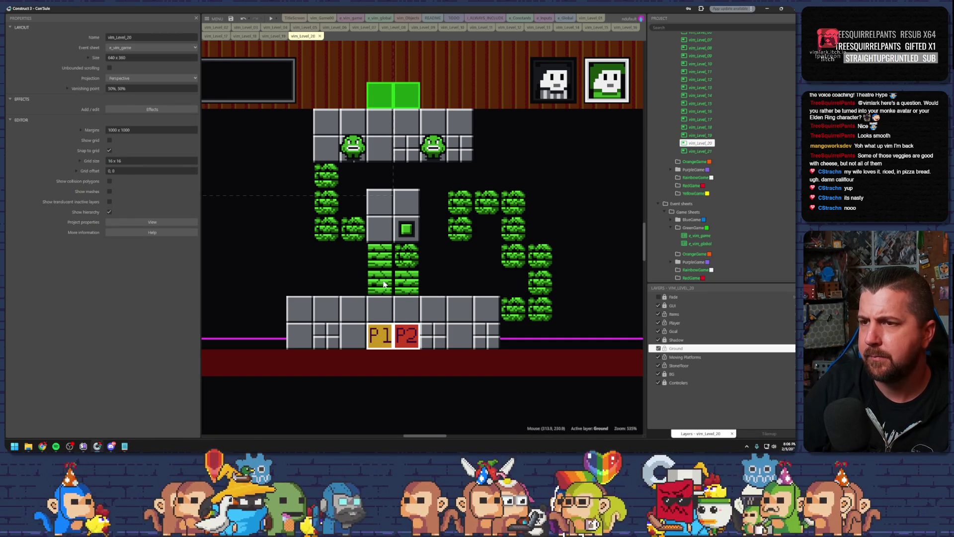
{"action": "key", "text": "ctrl+z"}
{"action": "left_click", "coordinate": [385, 260]}
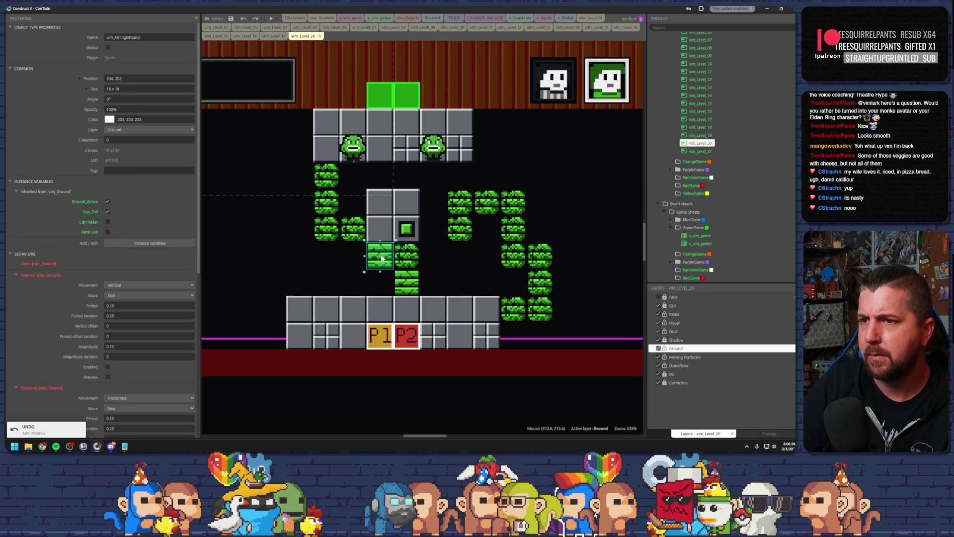
{"action": "left_click", "coordinate": [405, 253]}
{"action": "key", "text": "ctrl+c"}
{"action": "key", "text": "ctrl+v"}
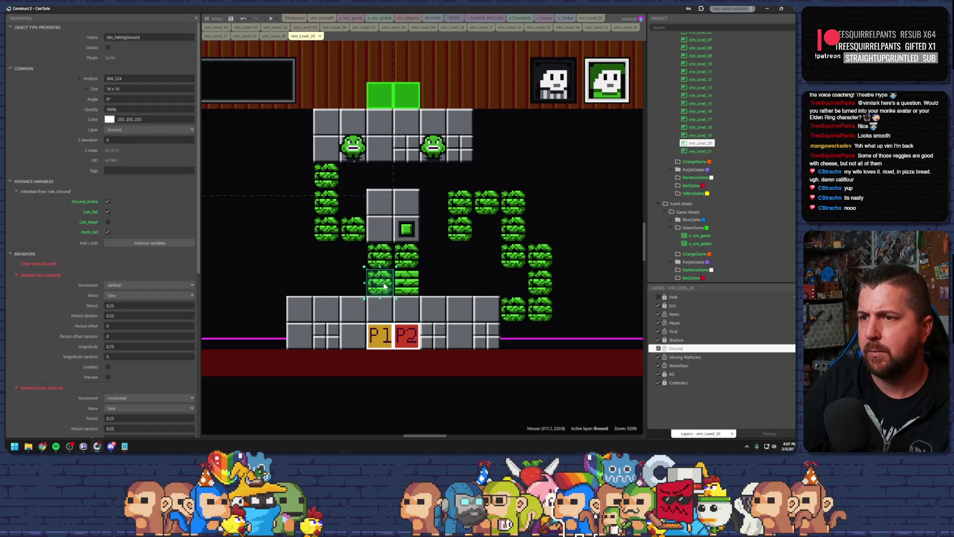
{"action": "left_click", "coordinate": [426, 287]}
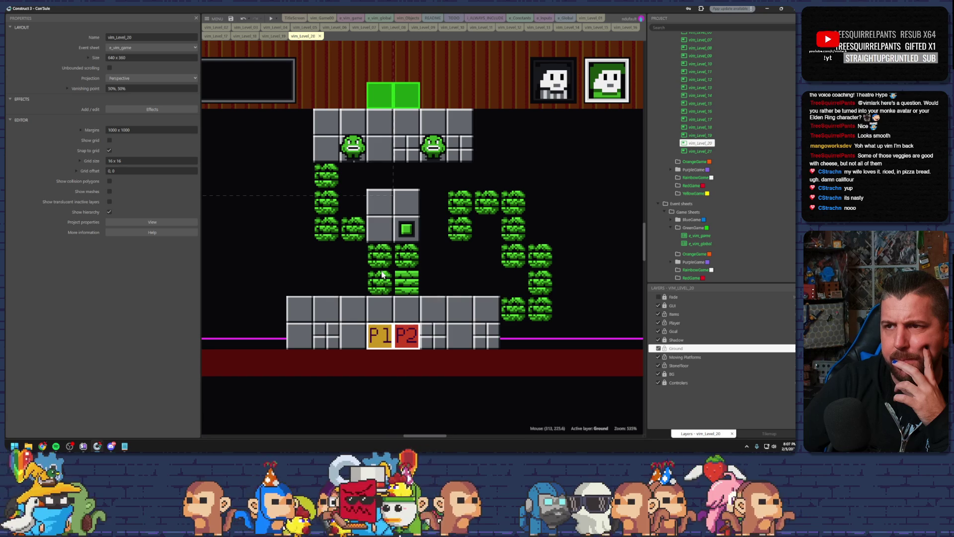
{"action": "left_click", "coordinate": [391, 226]}
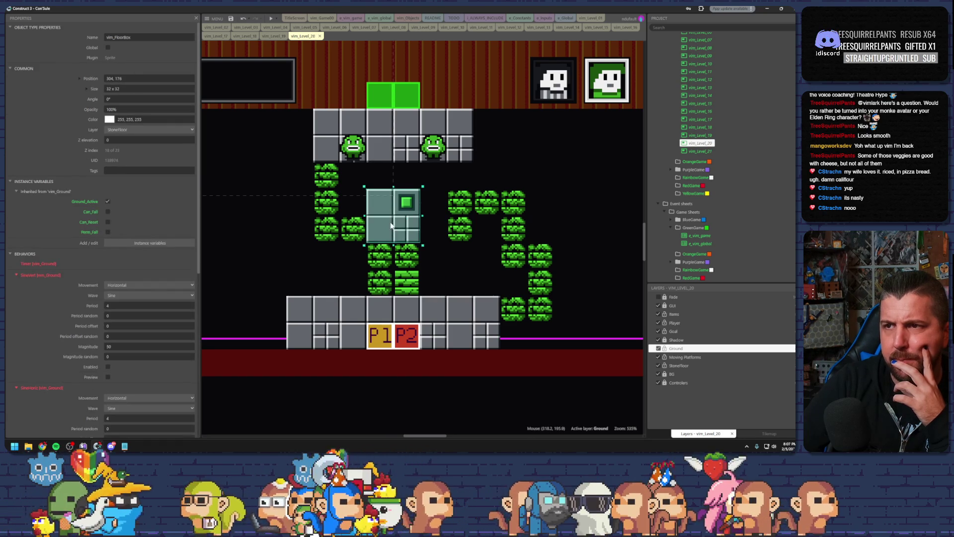
Step: Raise the floor box, reset square and falling blocks beneath it by one tile
{"action": "key", "text": "Up"}
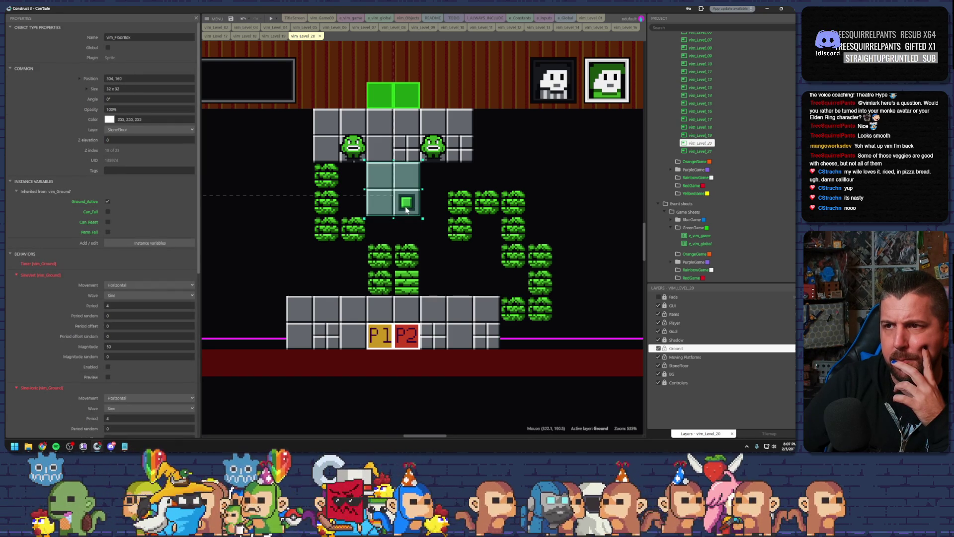
{"action": "left_click_drag", "start_coordinate": [411, 204], "coordinate": [410, 186]}
{"action": "mouse_move", "coordinate": [388, 248]}
{"action": "left_mouse_down"}
{"action": "mouse_move", "coordinate": [387, 222]}
{"action": "mouse_move", "coordinate": [406, 222]}
{"action": "left_mouse_up"}
{"action": "left_click_drag", "start_coordinate": [380, 279], "coordinate": [380, 250]}
{"action": "mouse_move", "coordinate": [404, 298]}
{"action": "left_mouse_down"}
{"action": "mouse_move", "coordinate": [404, 271]}
{"action": "mouse_move", "coordinate": [388, 256]}
{"action": "mouse_move", "coordinate": [387, 273]}
{"action": "left_mouse_up"}
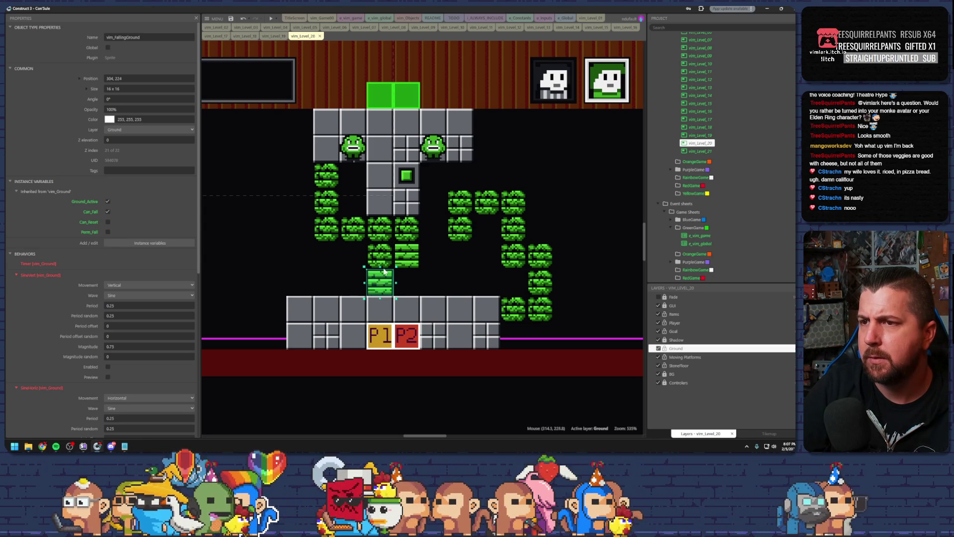
Step: Duplicate the striped block one tile lower
{"action": "left_click", "coordinate": [380, 253]}
{"action": "left_click_drag", "start_coordinate": [397, 263], "coordinate": [397, 287]}
{"action": "left_click", "coordinate": [426, 290]}
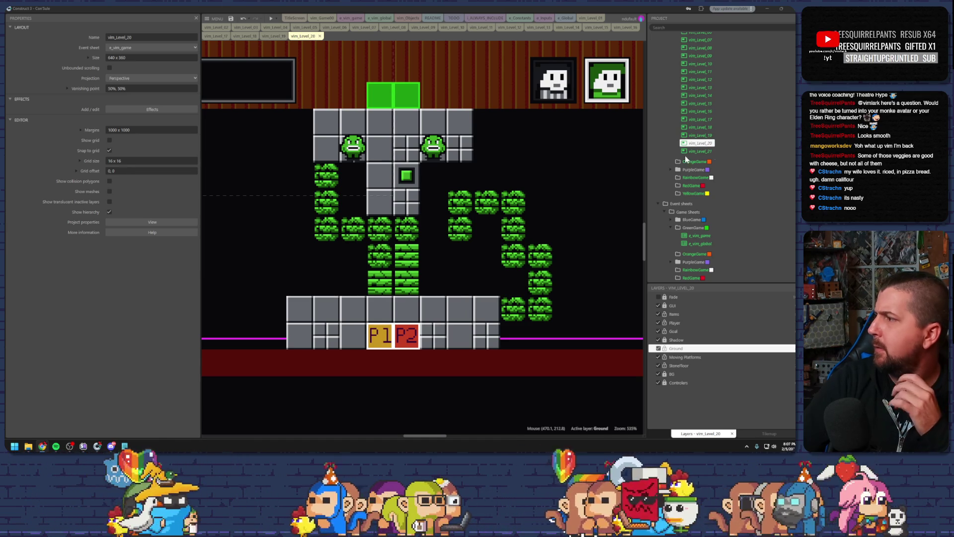
Step: Reposition the bush blocks, shifting some right and others left beside the floor
{"action": "left_click", "coordinate": [453, 272]}
{"action": "left_click_drag", "start_coordinate": [466, 229], "coordinate": [485, 240]}
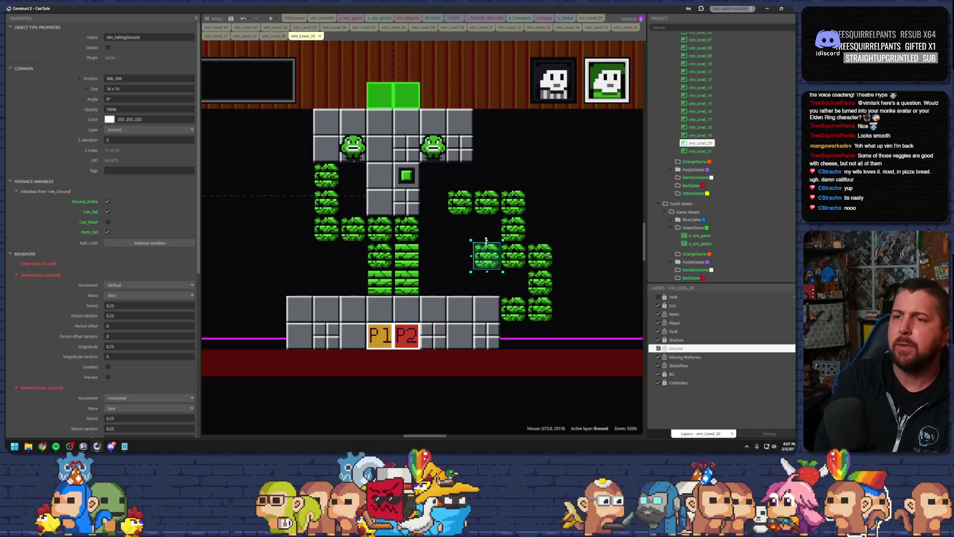
{"action": "left_click_drag", "start_coordinate": [378, 231], "coordinate": [457, 240]}
{"action": "left_click", "coordinate": [453, 257]}
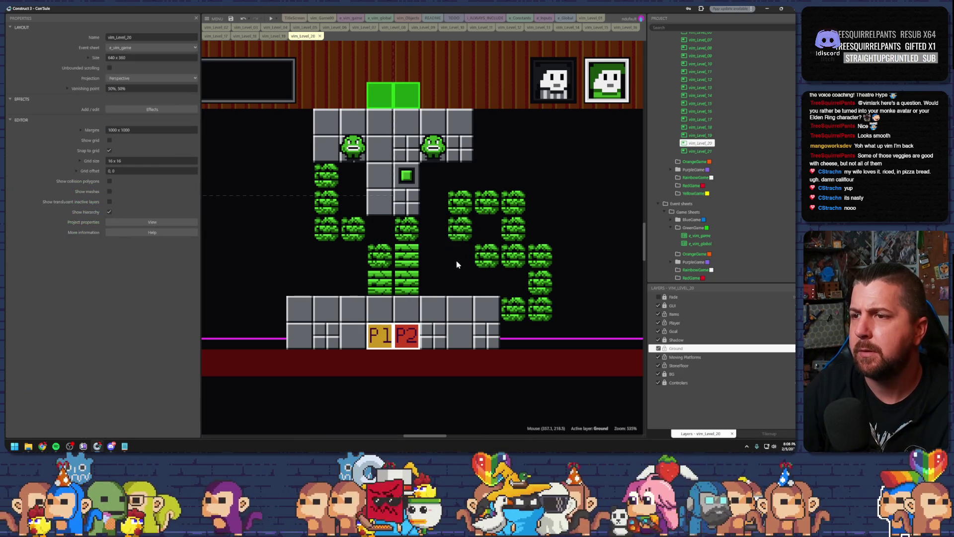
{"action": "left_click_drag", "start_coordinate": [383, 281], "coordinate": [327, 281]}
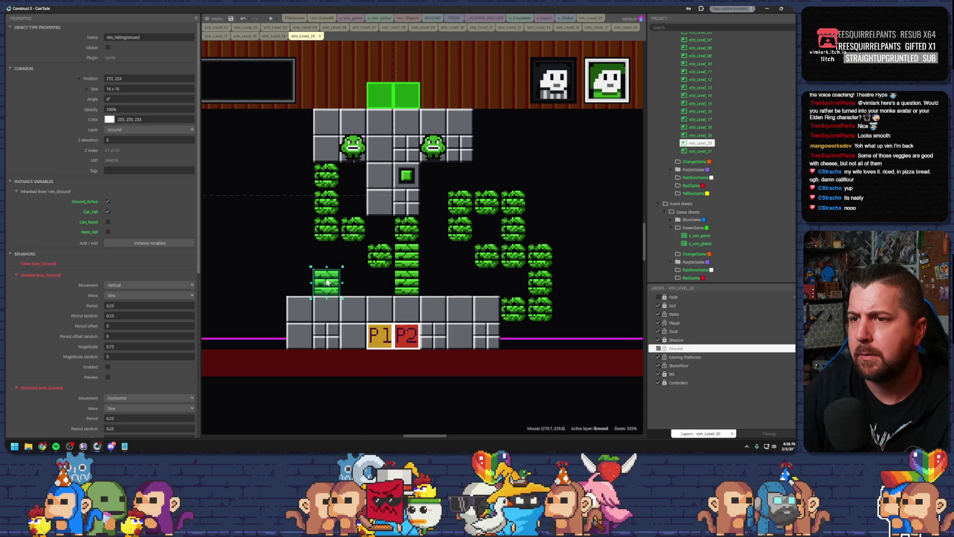
{"action": "left_click_drag", "start_coordinate": [381, 258], "coordinate": [352, 257]}
{"action": "left_click", "coordinate": [407, 259]}
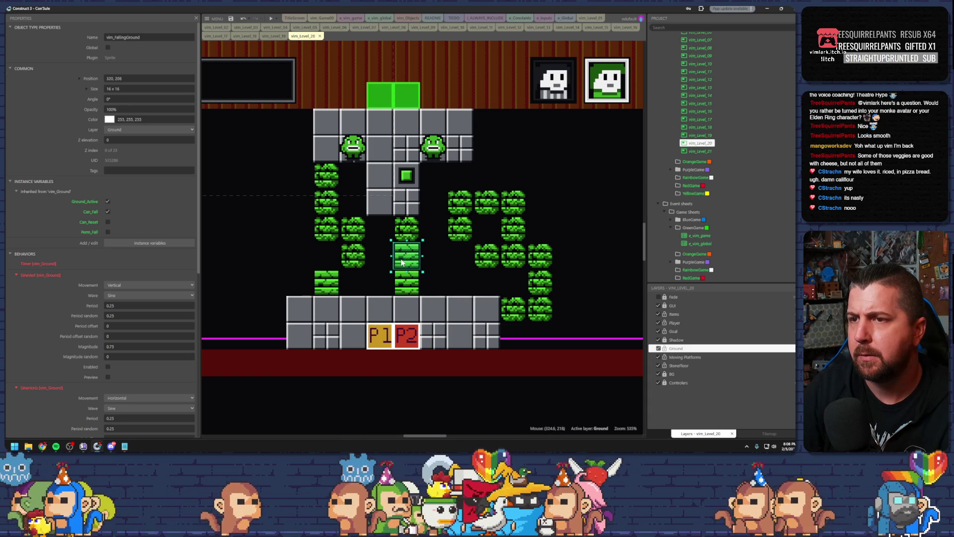
{"action": "left_click_drag", "start_coordinate": [352, 257], "coordinate": [300, 258]}
{"action": "left_click", "coordinate": [400, 260]}
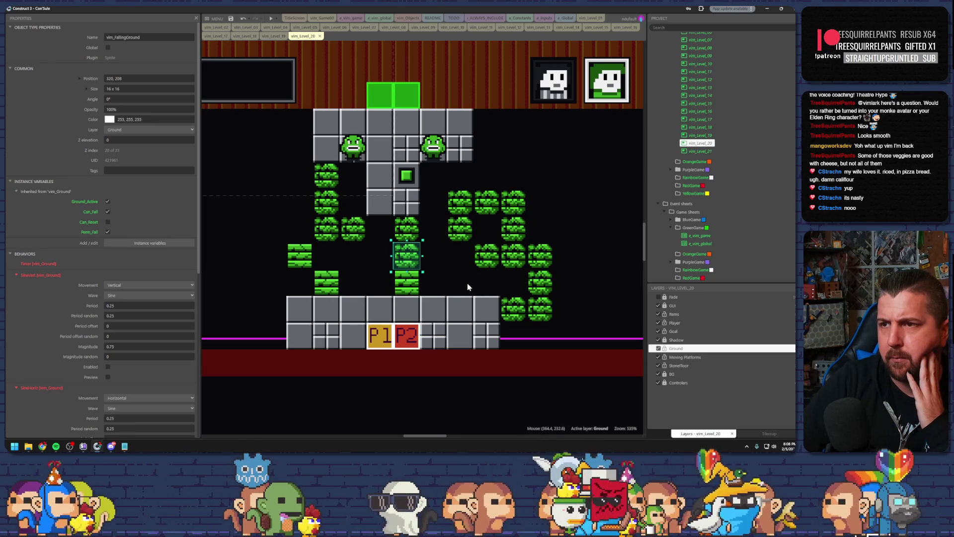
Step: Duplicate green blocks into a new row extending right, then playtest the level
{"action": "left_click", "coordinate": [418, 286]}
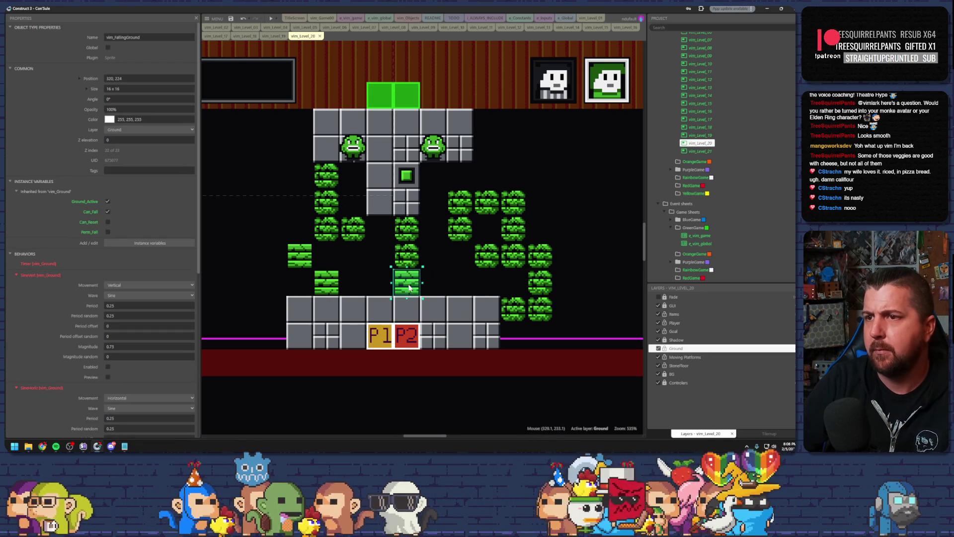
{"action": "left_click_drag", "start_coordinate": [409, 287], "coordinate": [435, 261]}
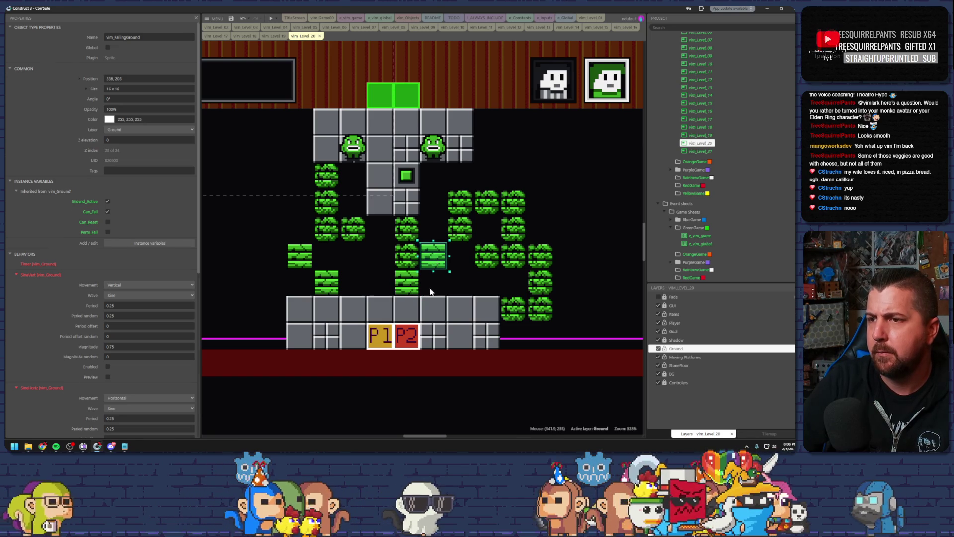
{"action": "left_click", "coordinate": [437, 276]}
{"action": "left_click", "coordinate": [444, 257]}
{"action": "left_click_drag", "start_coordinate": [444, 257], "coordinate": [459, 256]}
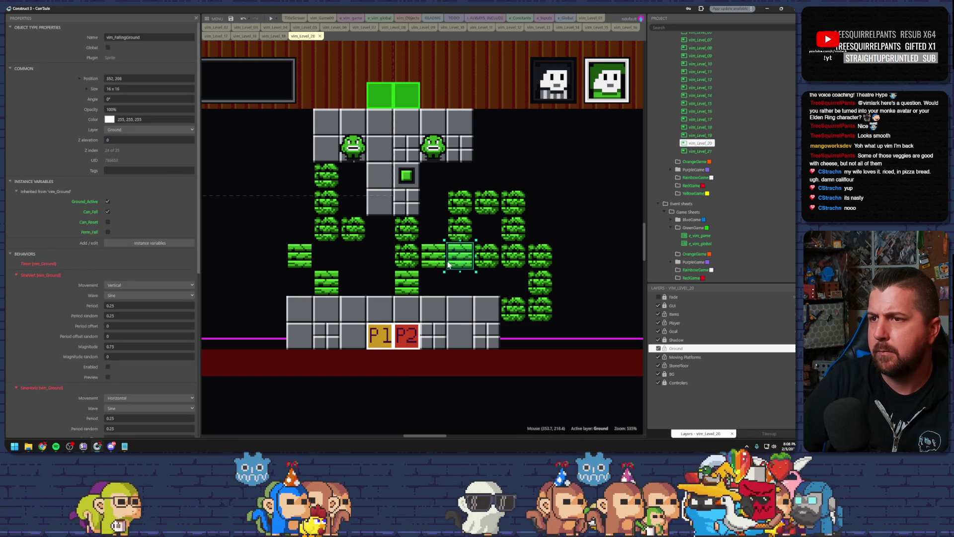
{"action": "left_click", "coordinate": [440, 284]}
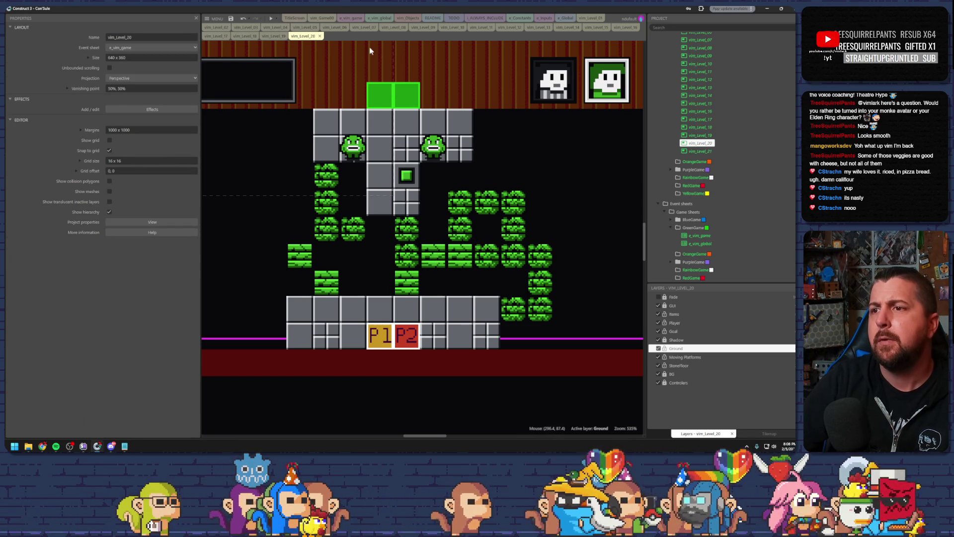
{"action": "left_click", "coordinate": [271, 18]}
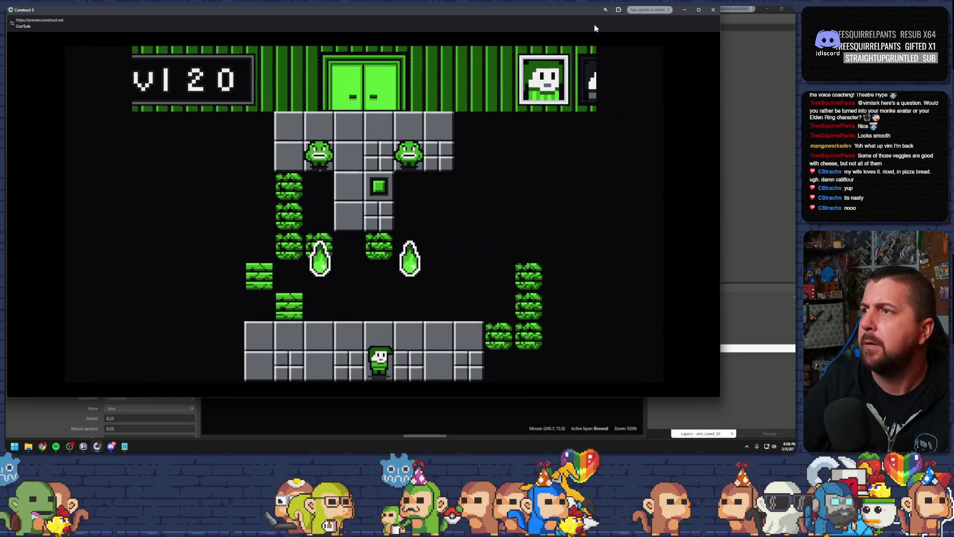
{"action": "key", "text": "alt+F4"}
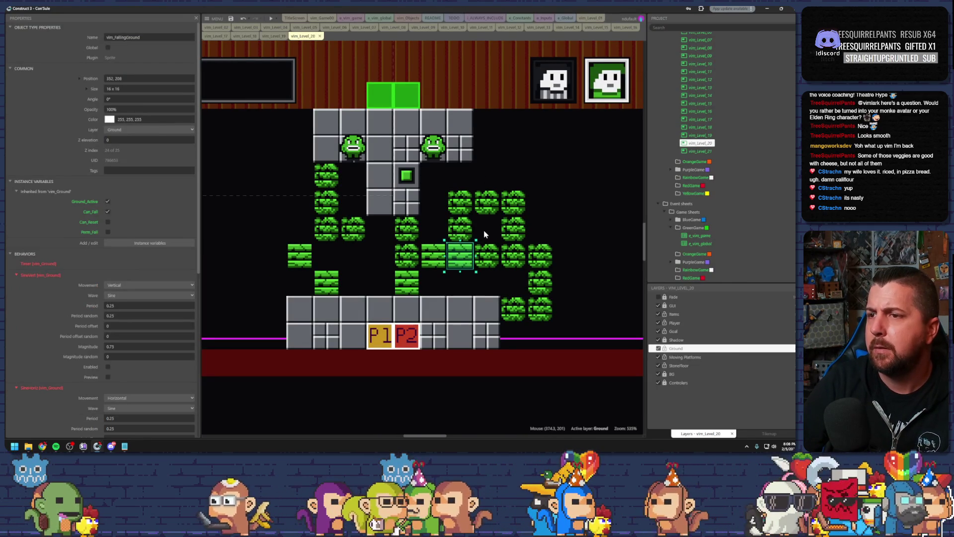
Step: Delete the bush block above the new row
{"action": "left_click", "coordinate": [490, 231]}
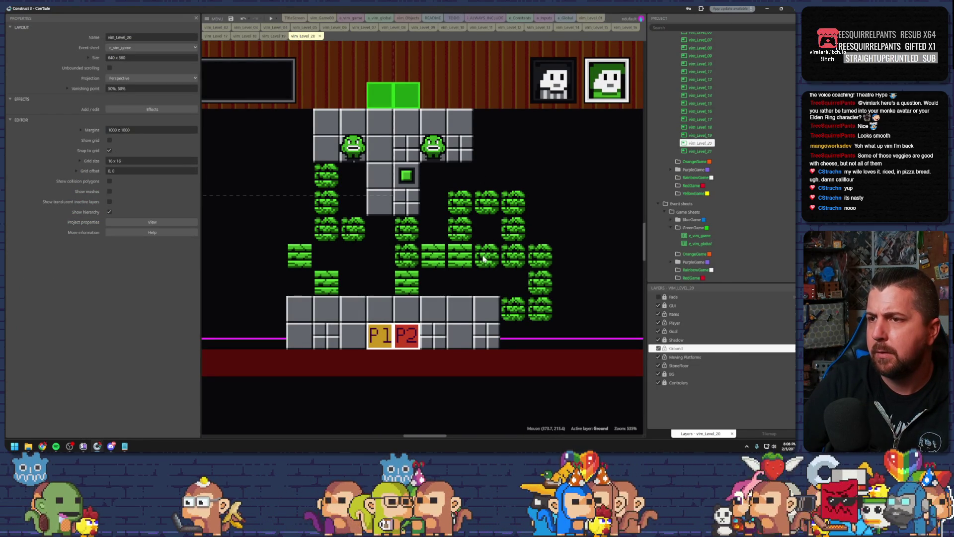
{"action": "left_click", "coordinate": [466, 237]}
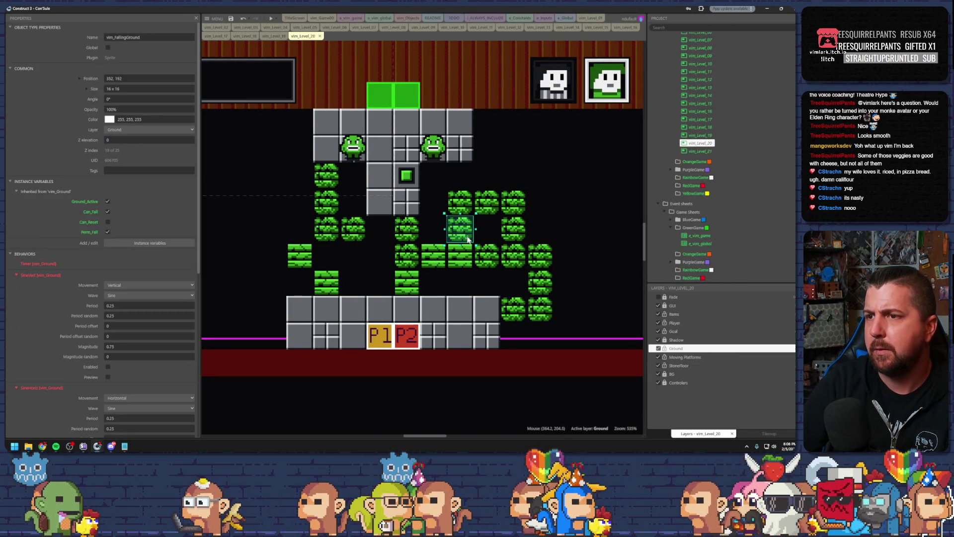
{"action": "key", "text": "Delete"}
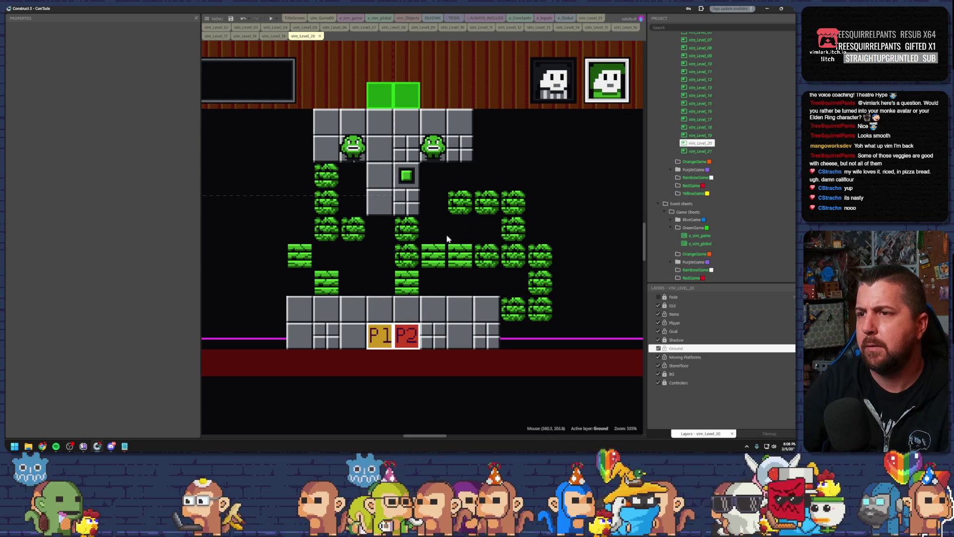
Step: Move the spare grey box in among the green blocks with initial frame 0
{"action": "left_click_drag", "start_coordinate": [304, 229], "coordinate": [446, 225]}
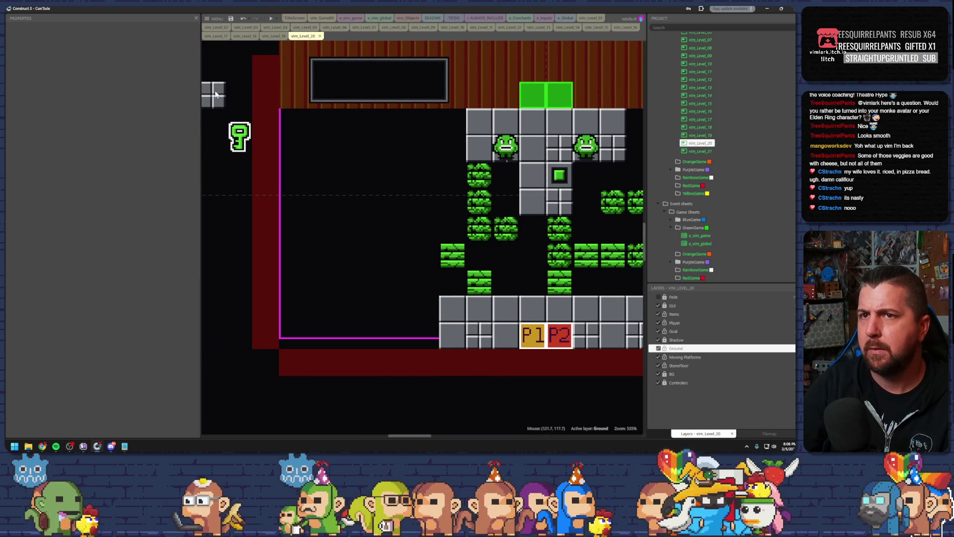
{"action": "left_click", "coordinate": [222, 100]}
{"action": "mouse_move", "coordinate": [223, 101]}
{"action": "left_mouse_down"}
{"action": "mouse_move", "coordinate": [434, 206]}
{"action": "mouse_move", "coordinate": [323, 204]}
{"action": "mouse_move", "coordinate": [472, 223]}
{"action": "left_mouse_up"}
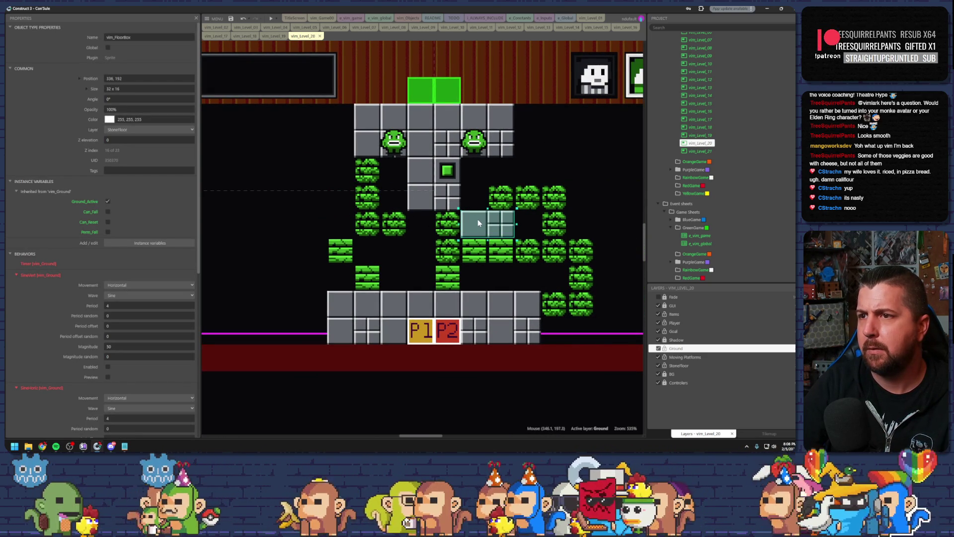
{"action": "scroll", "coordinate": [149, 278], "scroll_direction": "down", "scroll_amount": 5}
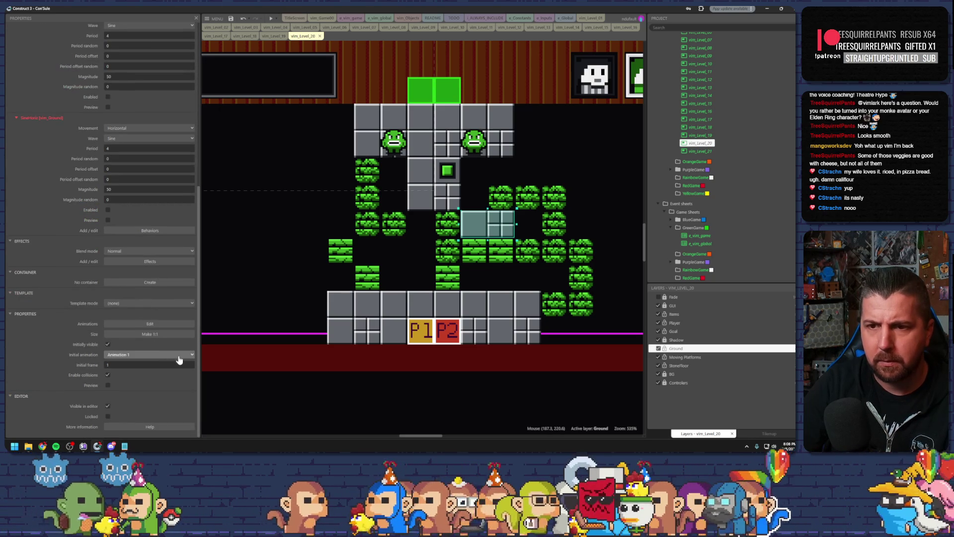
{"action": "left_click", "coordinate": [190, 367]}
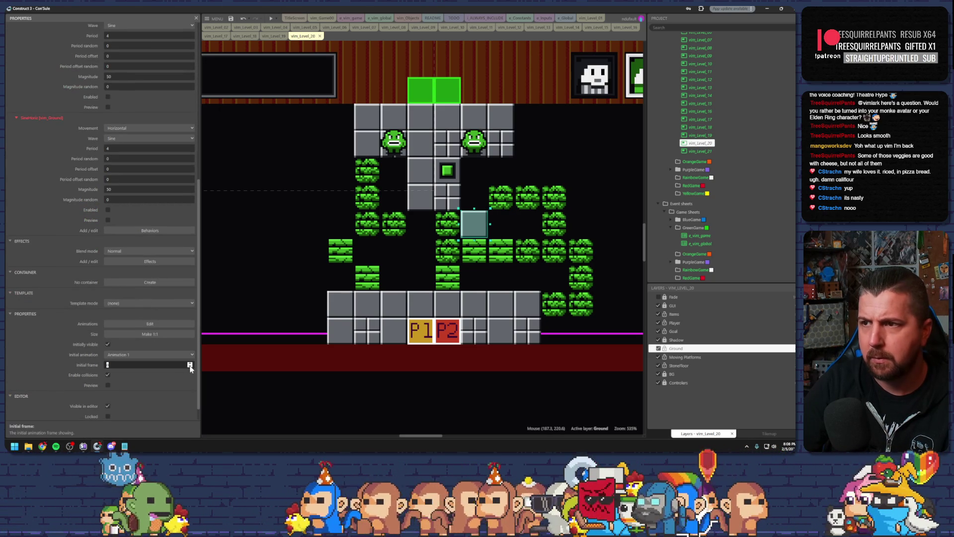
{"action": "left_click", "coordinate": [488, 286]}
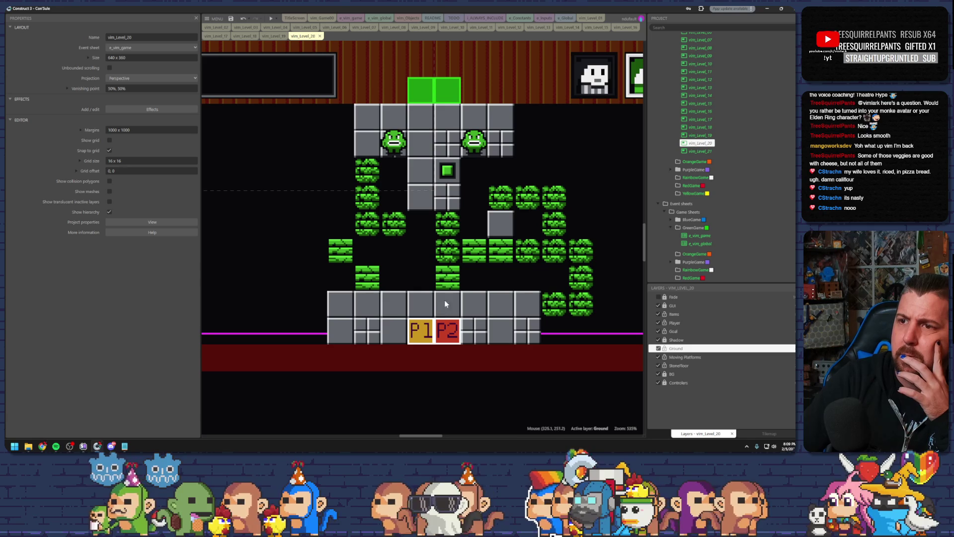
{"action": "left_click", "coordinate": [507, 226]}
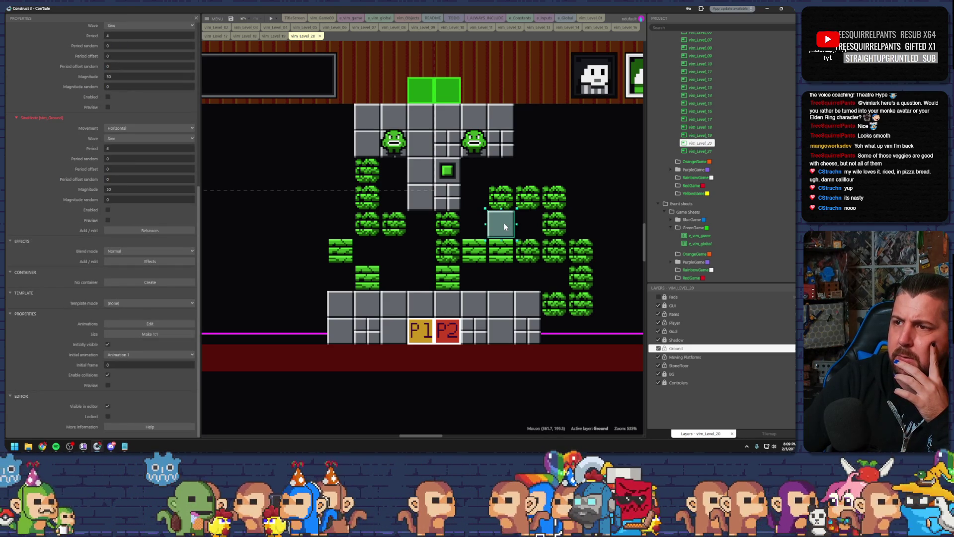
{"action": "left_click", "coordinate": [511, 276]}
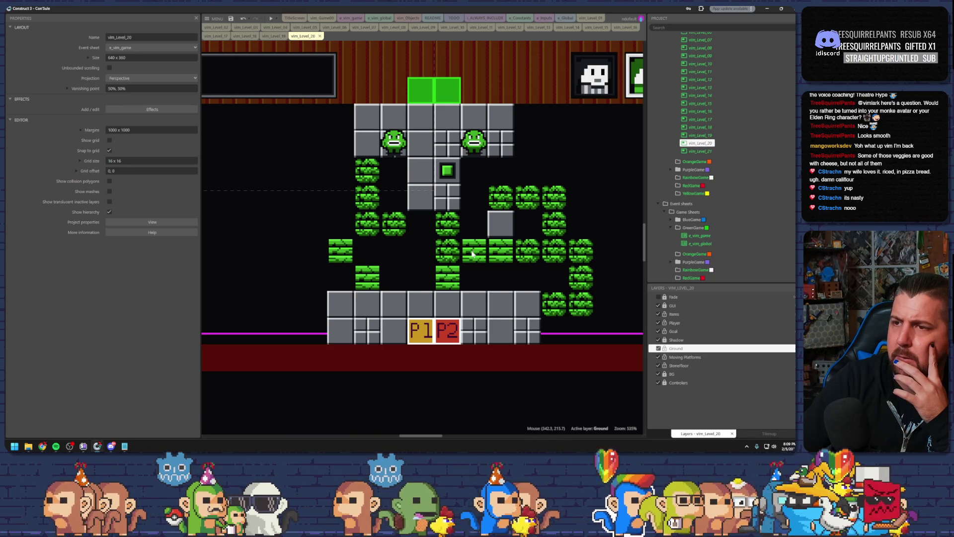
Step: Delete a middle-row green brick, shift a lower block one tile right, and playtest
{"action": "left_click", "coordinate": [476, 254]}
{"action": "left_click", "coordinate": [446, 254]}
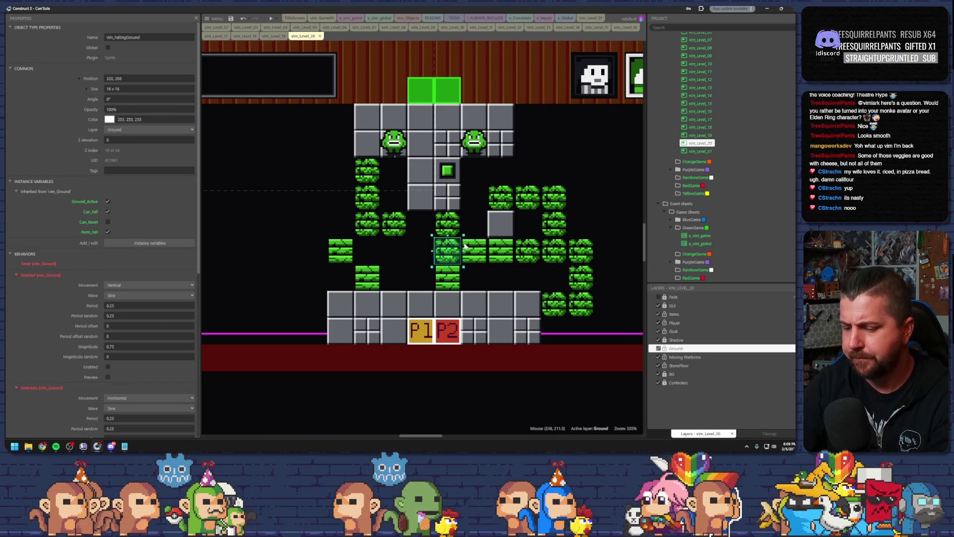
{"action": "key", "text": "Delete"}
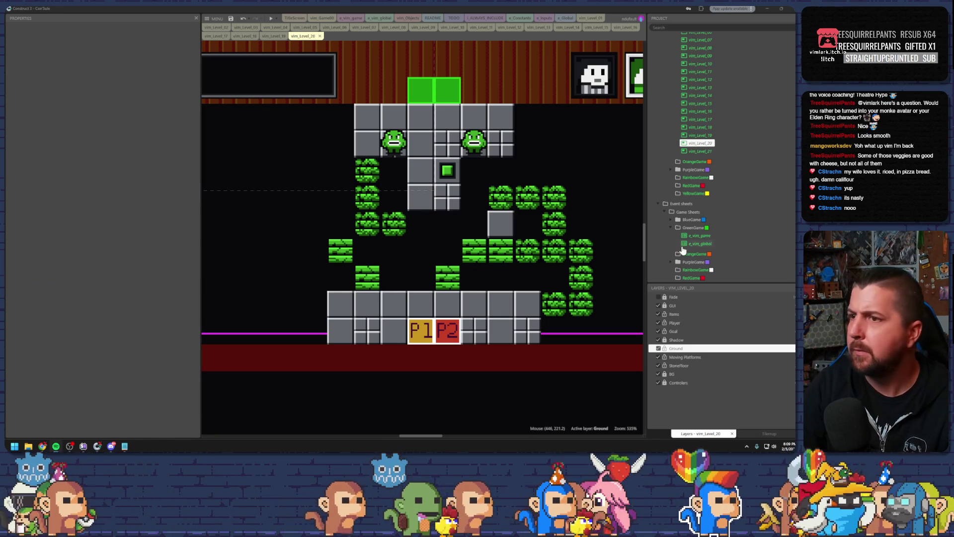
{"action": "left_click", "coordinate": [509, 222]}
{"action": "left_click", "coordinate": [465, 276]}
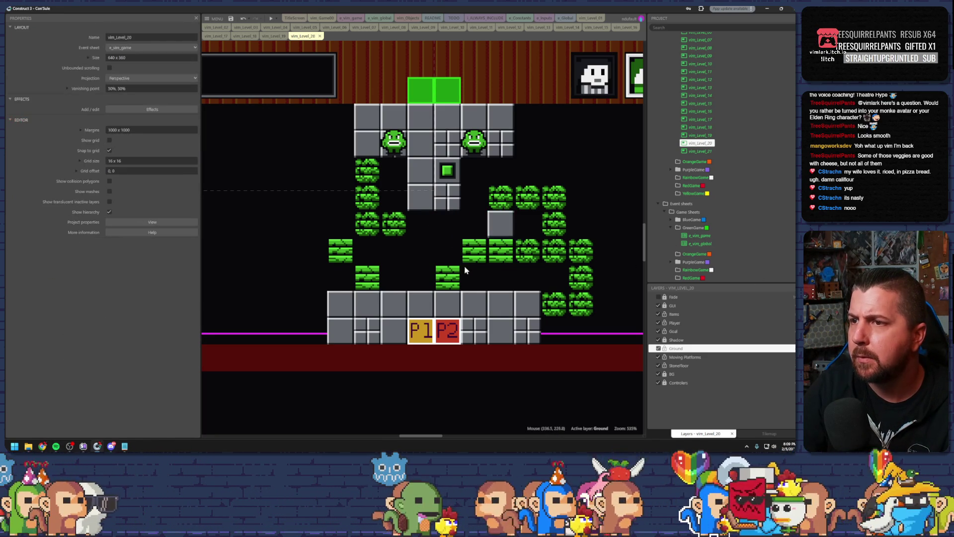
{"action": "left_click_drag", "start_coordinate": [453, 271], "coordinate": [475, 277]}
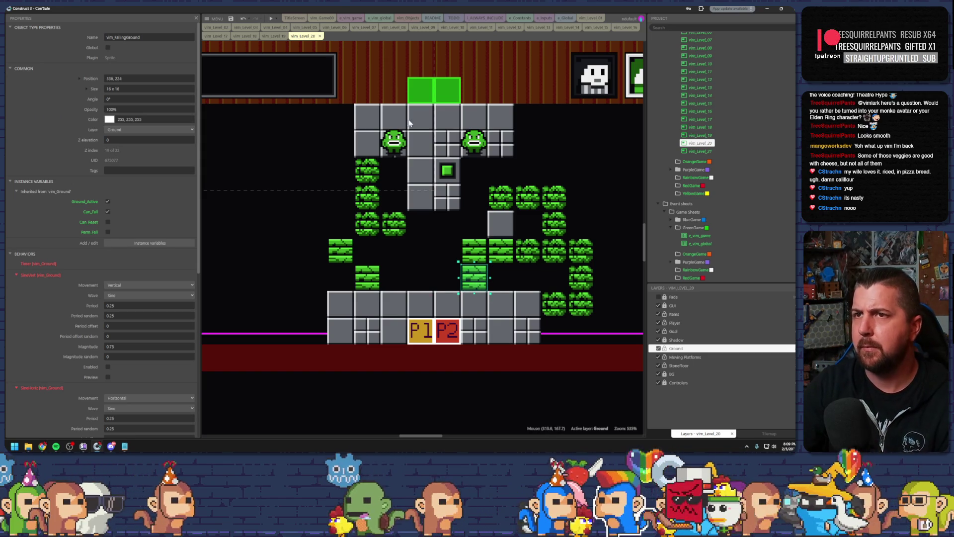
{"action": "left_click", "coordinate": [271, 18]}
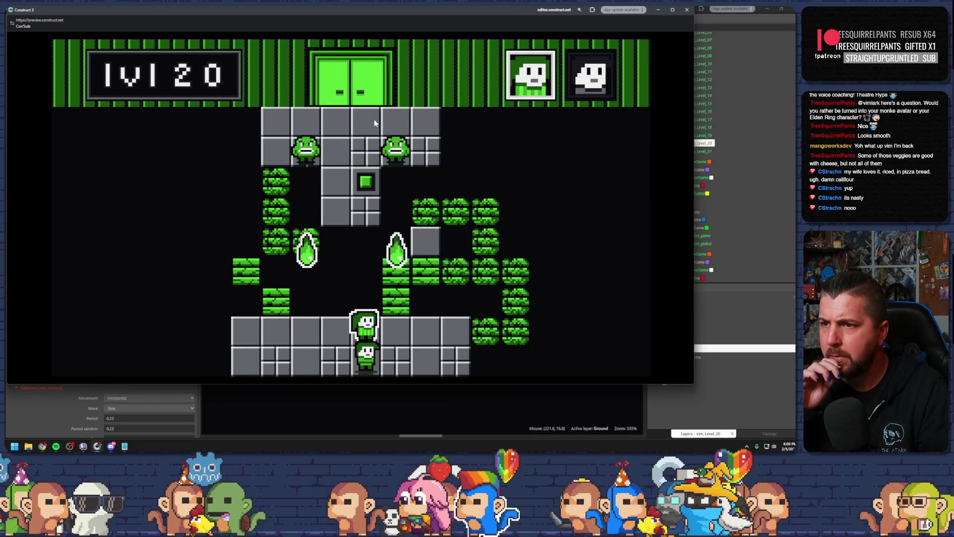
Step: Run the player right, jump, climb left past bushes, drop down, then close the preview
{"action": "key", "text": "Right"}
{"action": "key", "text": "Up"}
{"action": "key", "text": "Right"}
{"action": "key", "text": "Up"}
{"action": "key", "text": "Up"}
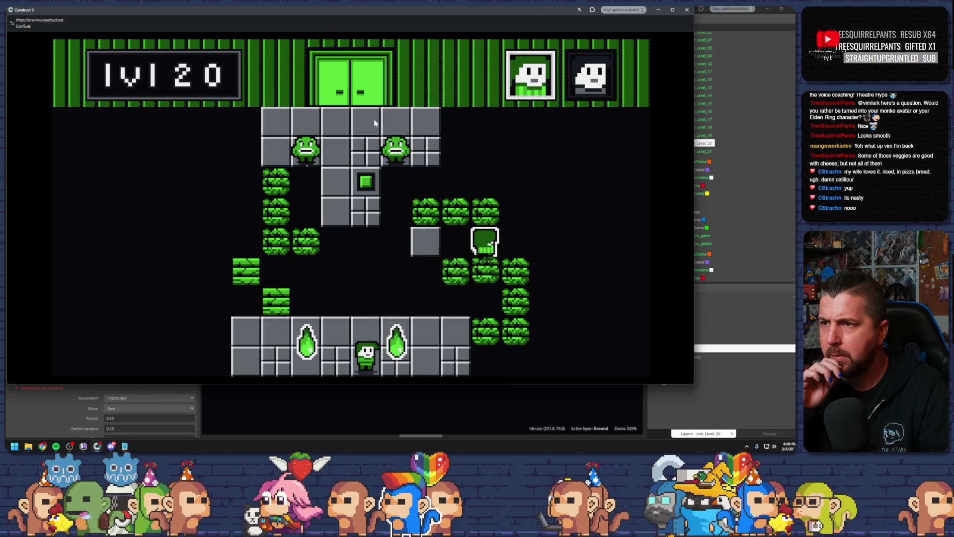
{"action": "key", "text": "Left"}
{"action": "key", "text": "Left"}
{"action": "key", "text": "Down"}
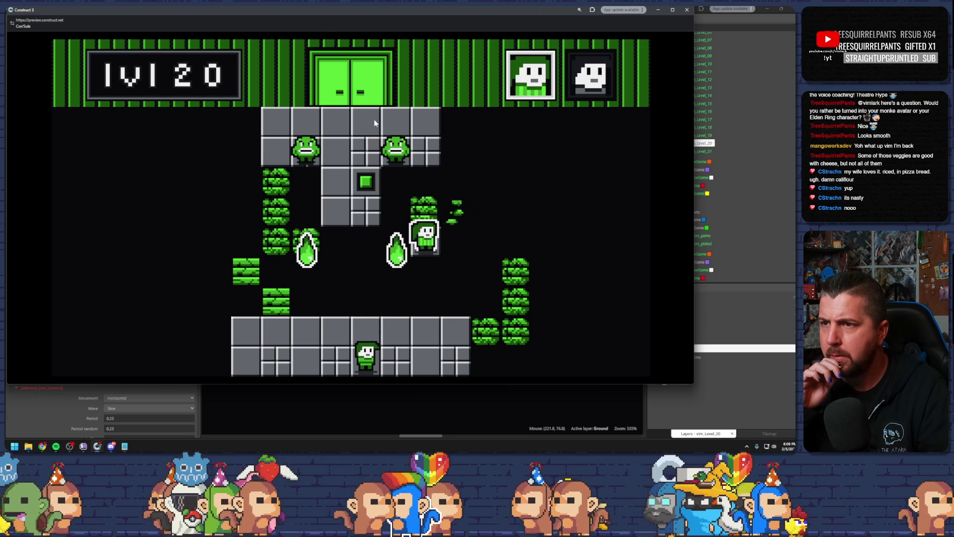
{"action": "left_click", "coordinate": [687, 9]}
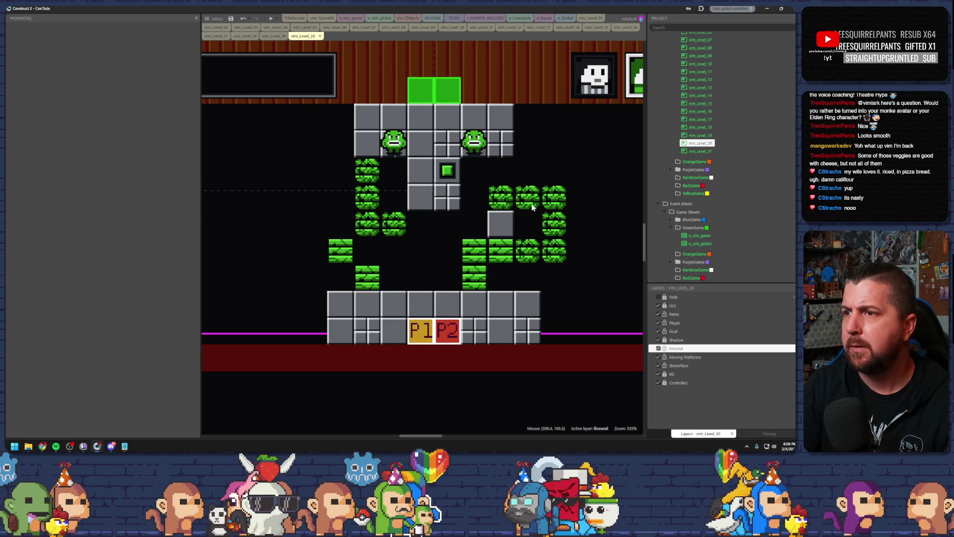
Step: Move the key beside the upper-right green blocks
{"action": "scroll", "coordinate": [394, 217], "scroll_direction": "down", "scroll_amount": 2}
{"action": "left_click", "coordinate": [221, 162]}
{"action": "mouse_move", "coordinate": [221, 161]}
{"action": "left_mouse_down"}
{"action": "mouse_move", "coordinate": [502, 198]}
{"action": "mouse_move", "coordinate": [502, 215]}
{"action": "left_mouse_up"}
{"action": "left_click", "coordinate": [544, 208]}
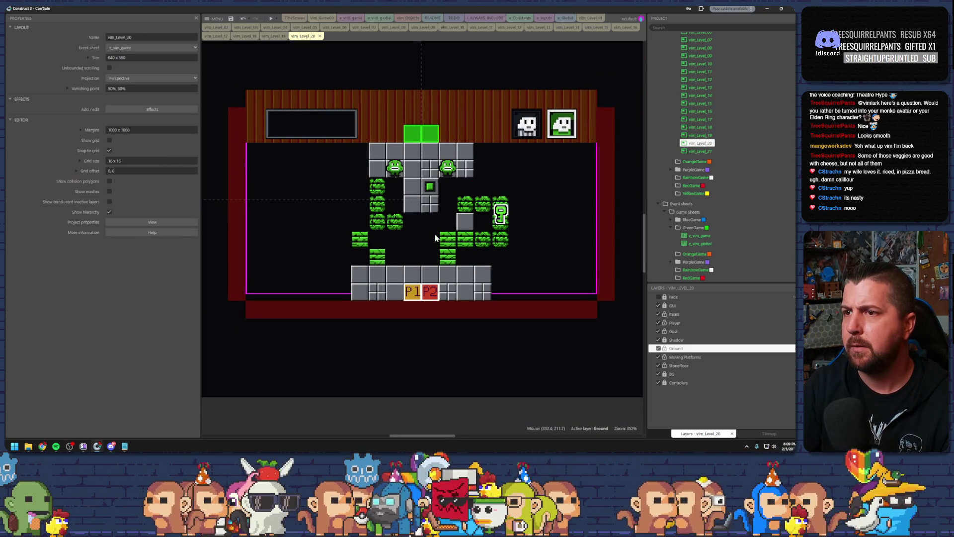
Step: Delete two neighbouring green blocks on the level's left side
{"action": "scroll", "coordinate": [434, 237], "scroll_direction": "up", "scroll_amount": 2}
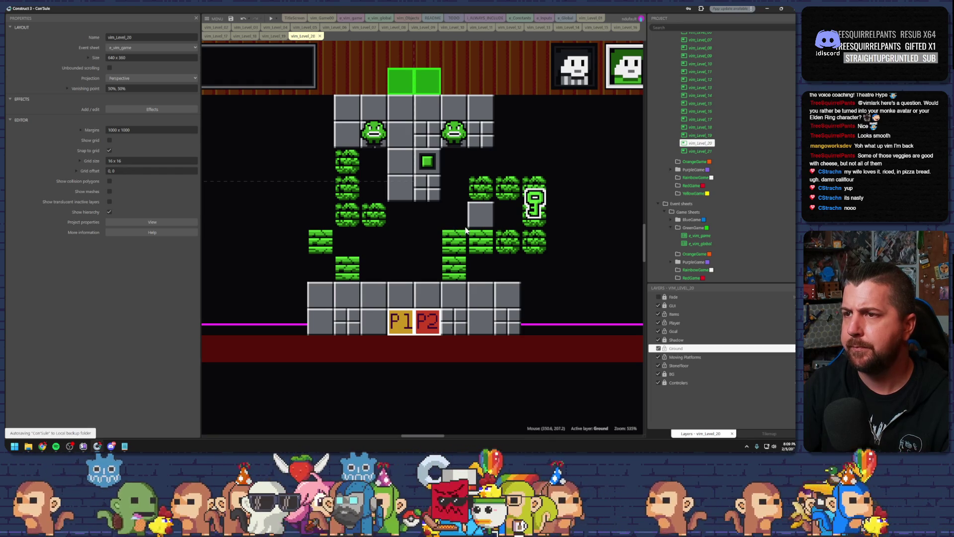
{"action": "left_click", "coordinate": [381, 221]}
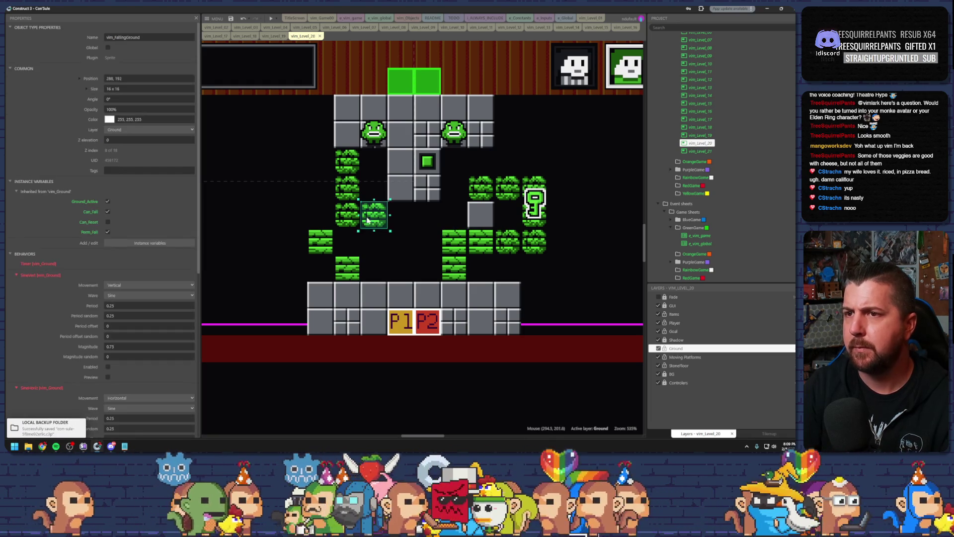
{"action": "left_click", "coordinate": [347, 216], "text": "shift"}
{"action": "key", "text": "Delete"}
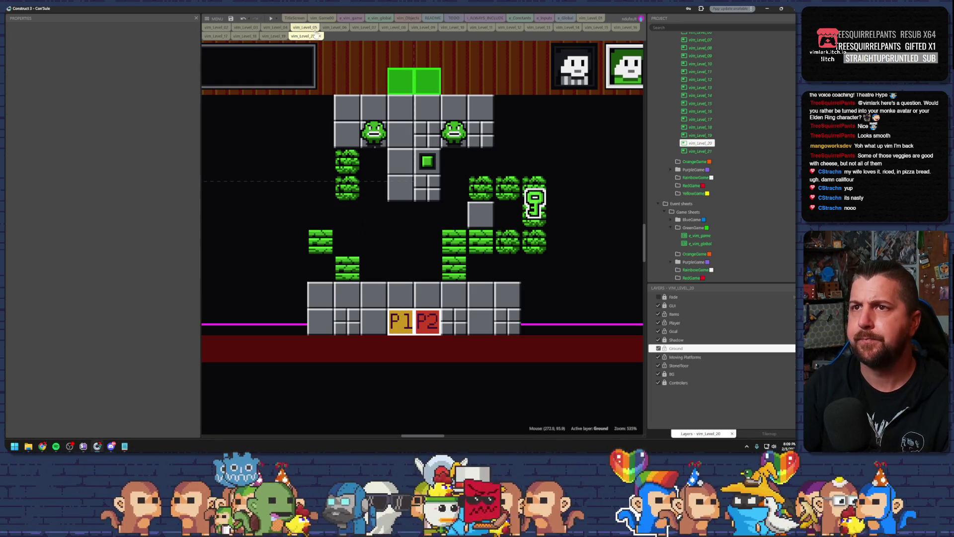
{"action": "left_click", "coordinate": [423, 29]}
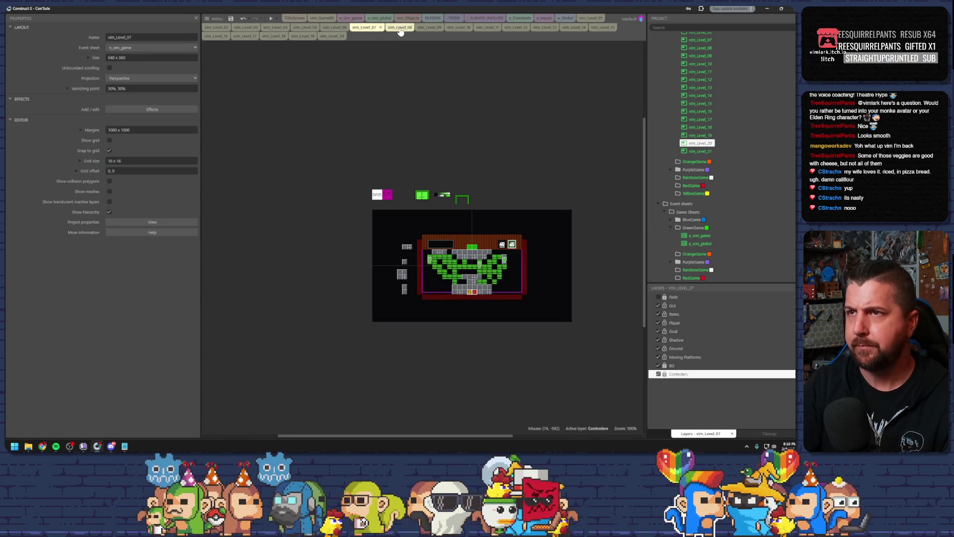
{"action": "left_click", "coordinate": [455, 28]}
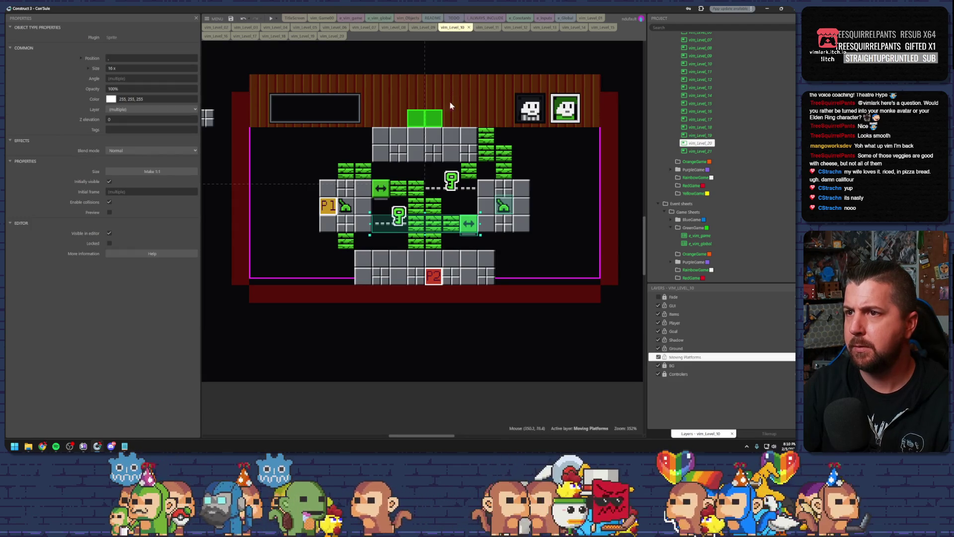
{"action": "left_click", "coordinate": [473, 228]}
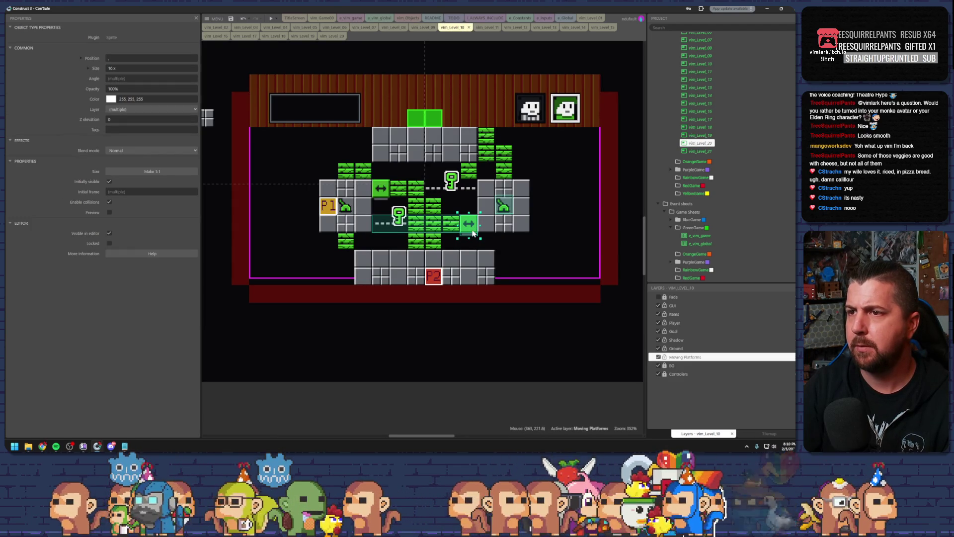
{"action": "left_click", "coordinate": [473, 227]}
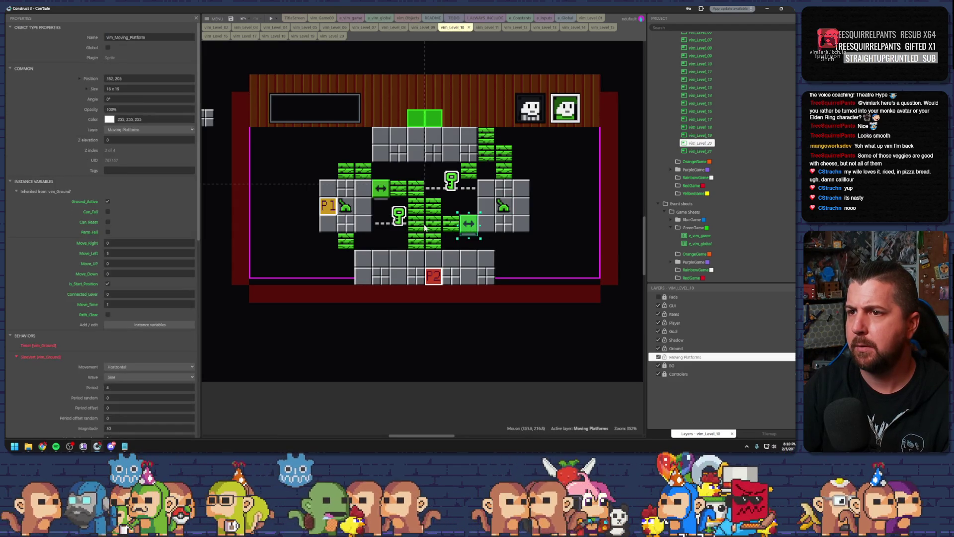
{"action": "left_click", "coordinate": [473, 228]}
{"action": "left_click", "coordinate": [504, 205], "text": "shift"}
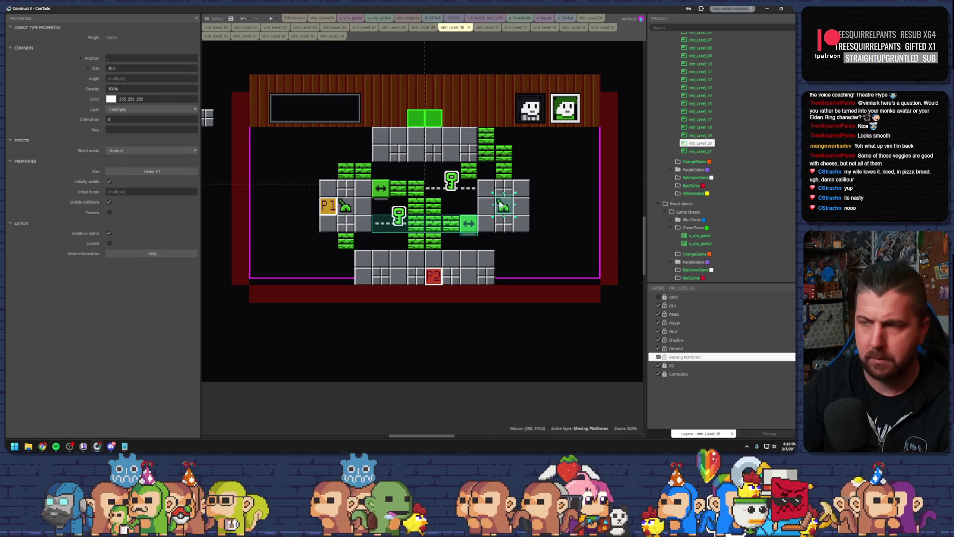
{"action": "left_click", "coordinate": [332, 36]}
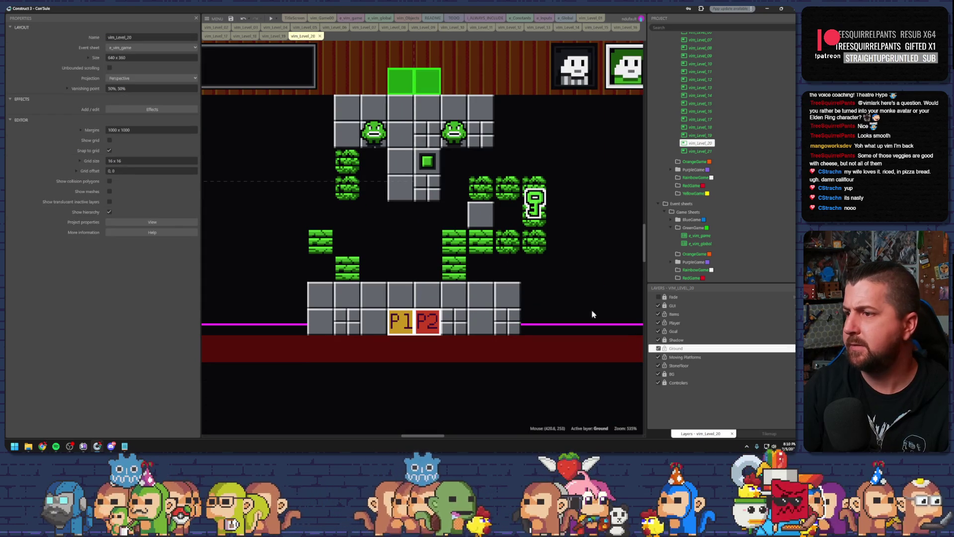
Step: Paste the copied platform, track and lever into Level 20, placing the platform beside the grey block
{"action": "left_click", "coordinate": [257, 207]}
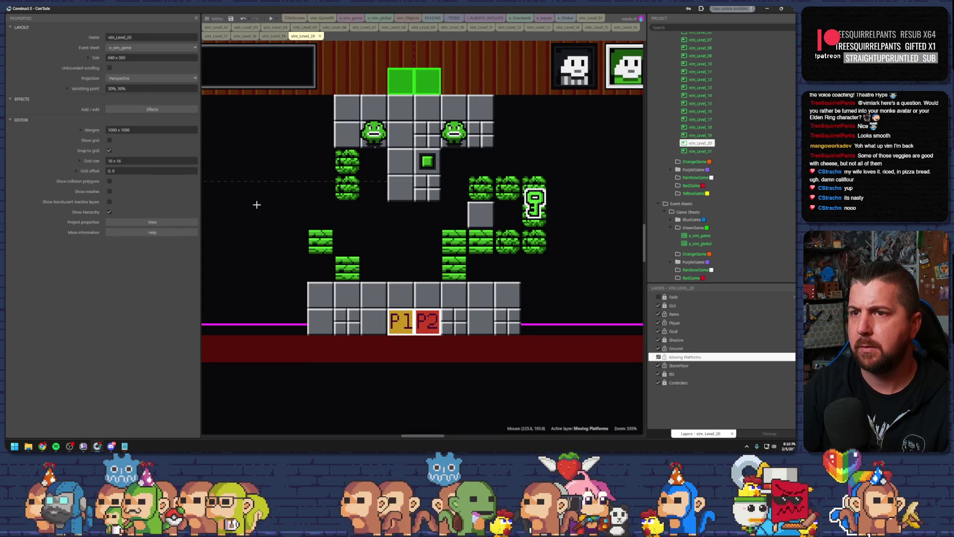
{"action": "key", "text": "ctrl+v"}
{"action": "left_click", "coordinate": [263, 211]}
{"action": "left_click_drag", "start_coordinate": [264, 218], "coordinate": [451, 224]}
{"action": "left_click", "coordinate": [384, 262]}
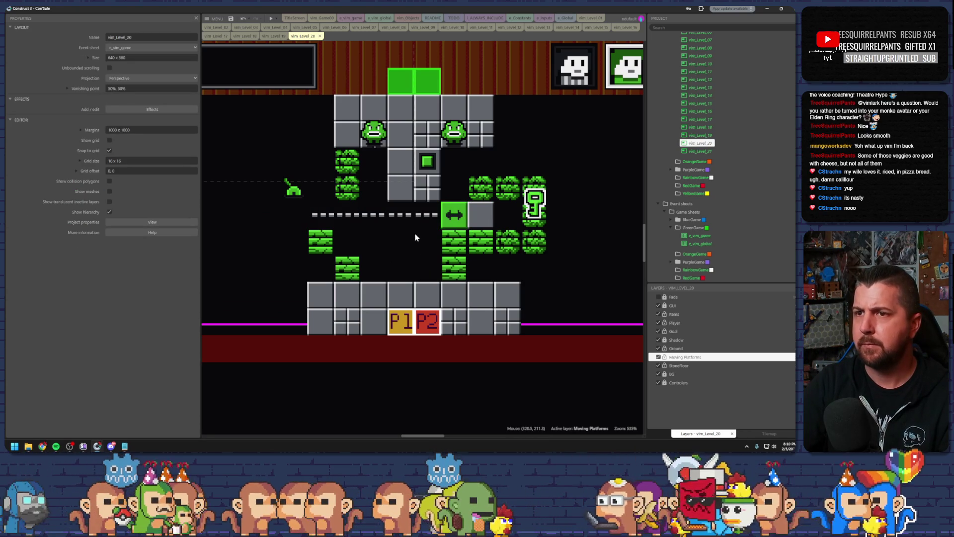
Step: Shorten the dashed platform track by lowering its Initial frame to 3
{"action": "left_click", "coordinate": [373, 220]}
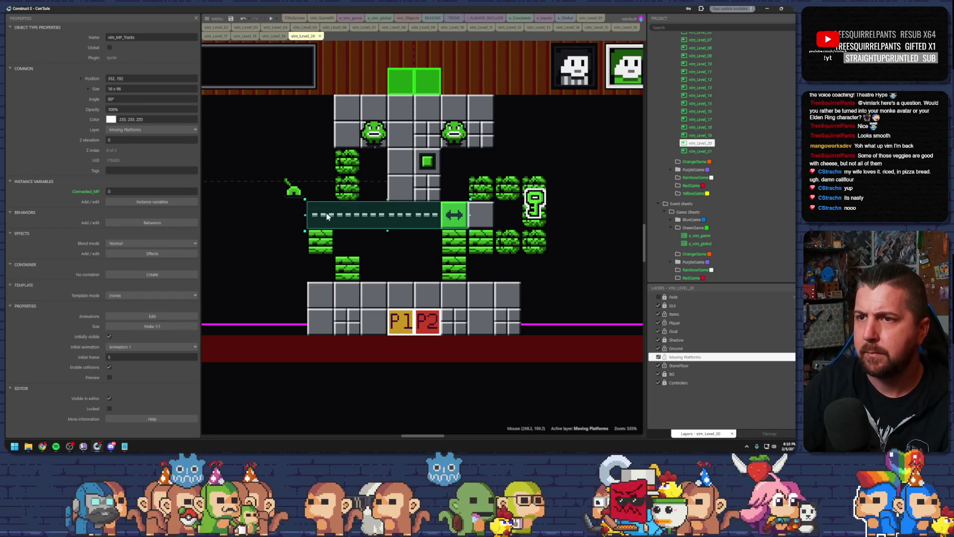
{"action": "left_click", "coordinate": [192, 358]}
{"action": "left_click", "coordinate": [190, 358]}
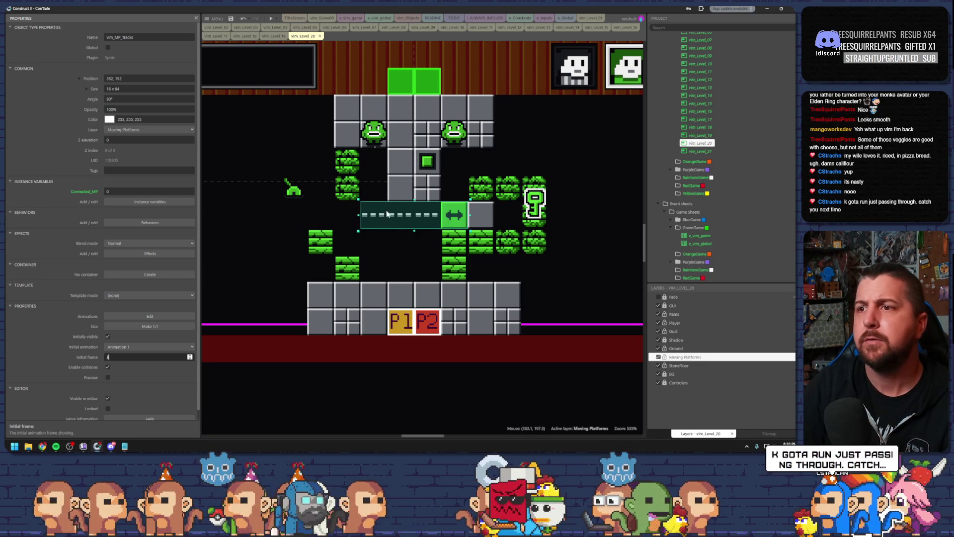
Step: Edit the platform's Move_Left value, drag the lever onto the floor, and start a preview
{"action": "left_click", "coordinate": [448, 216]}
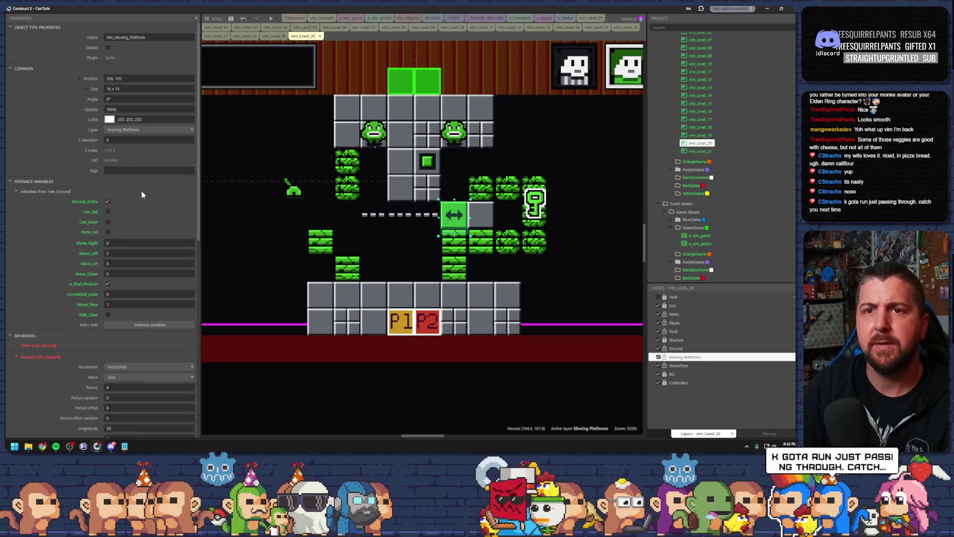
{"action": "left_click", "coordinate": [116, 253]}
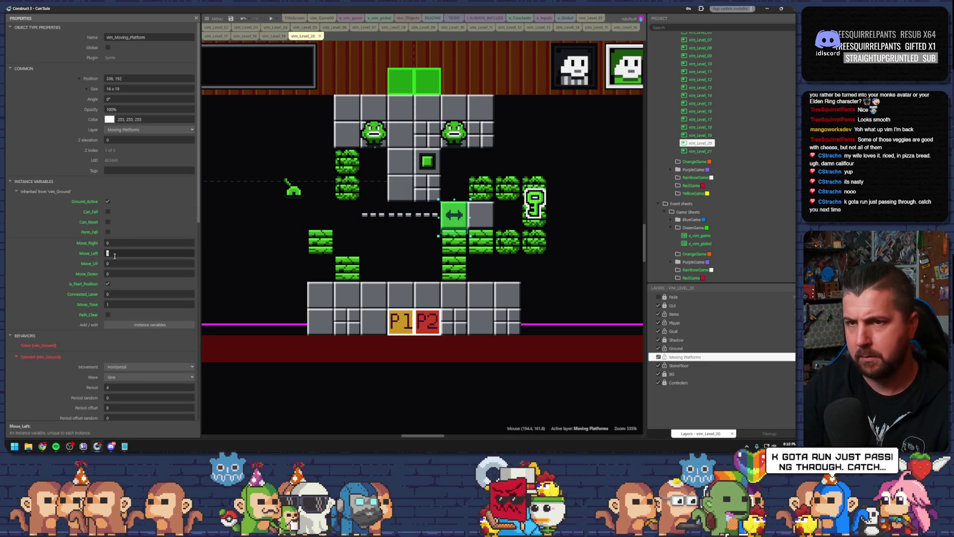
{"action": "left_click_drag", "start_coordinate": [295, 188], "coordinate": [402, 287]}
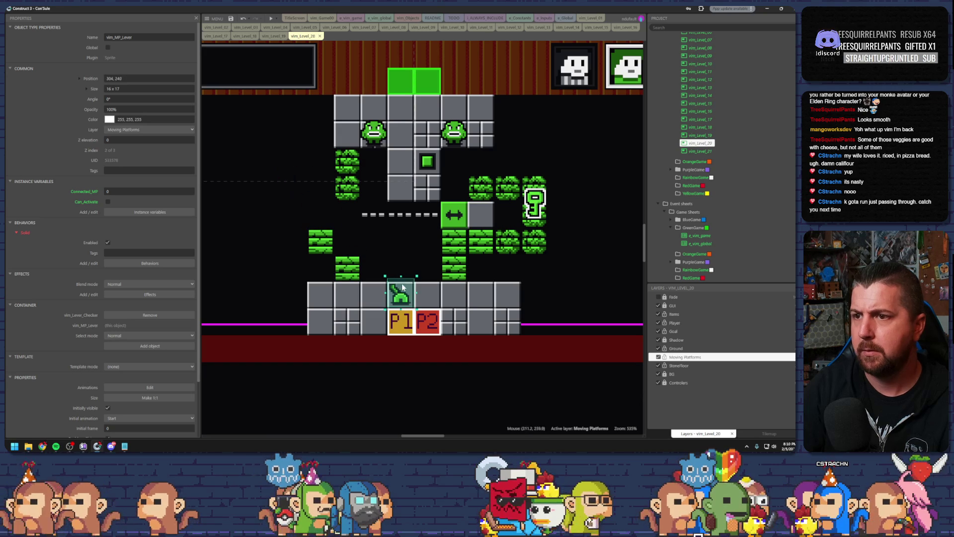
{"action": "left_click", "coordinate": [271, 19]}
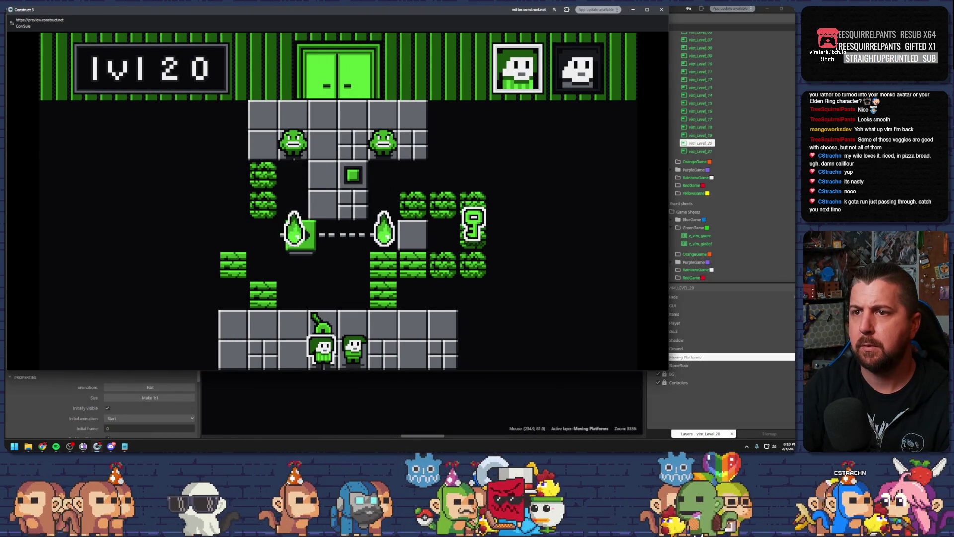
Step: Shift the grey block, moving platform and track one tile right, lengthening the track one frame
{"action": "left_click", "coordinate": [662, 10]}
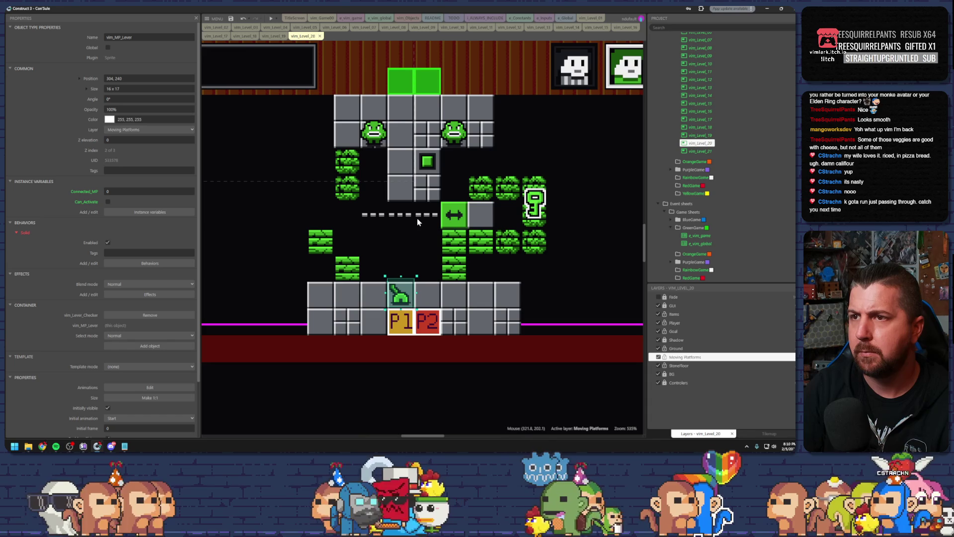
{"action": "left_click_drag", "start_coordinate": [487, 217], "coordinate": [502, 212]}
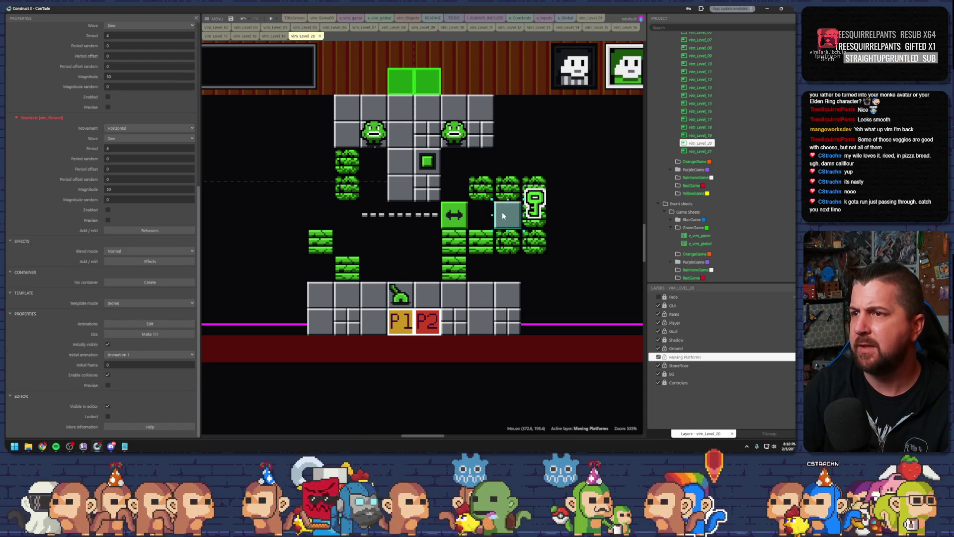
{"action": "left_click", "coordinate": [471, 217]}
{"action": "key", "text": "Right"}
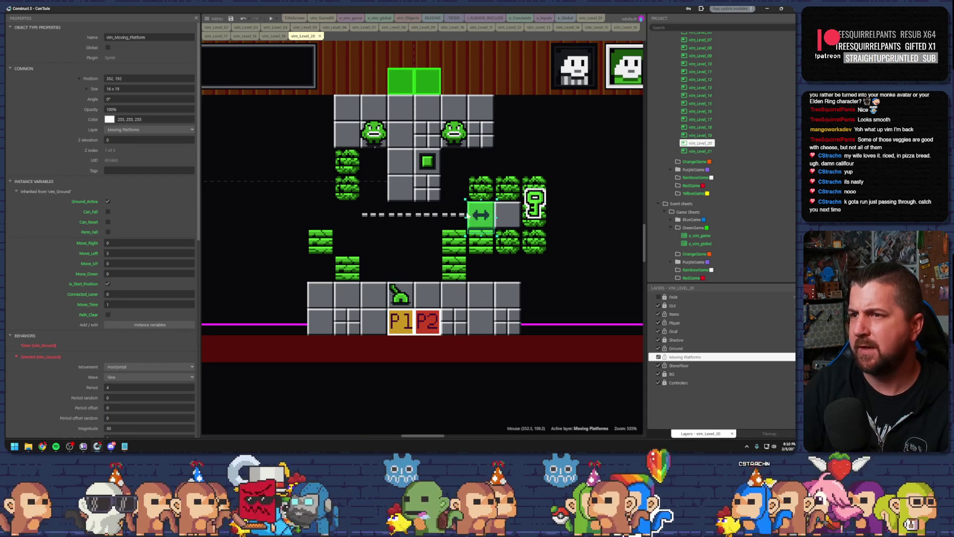
{"action": "left_click", "coordinate": [453, 217]}
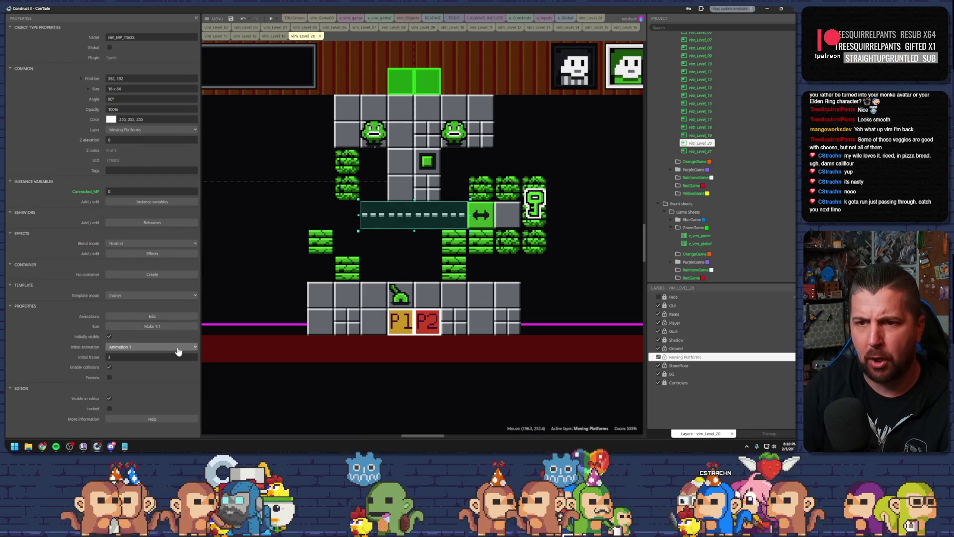
{"action": "left_click", "coordinate": [192, 355]}
{"action": "left_click_drag", "start_coordinate": [382, 217], "coordinate": [399, 213]}
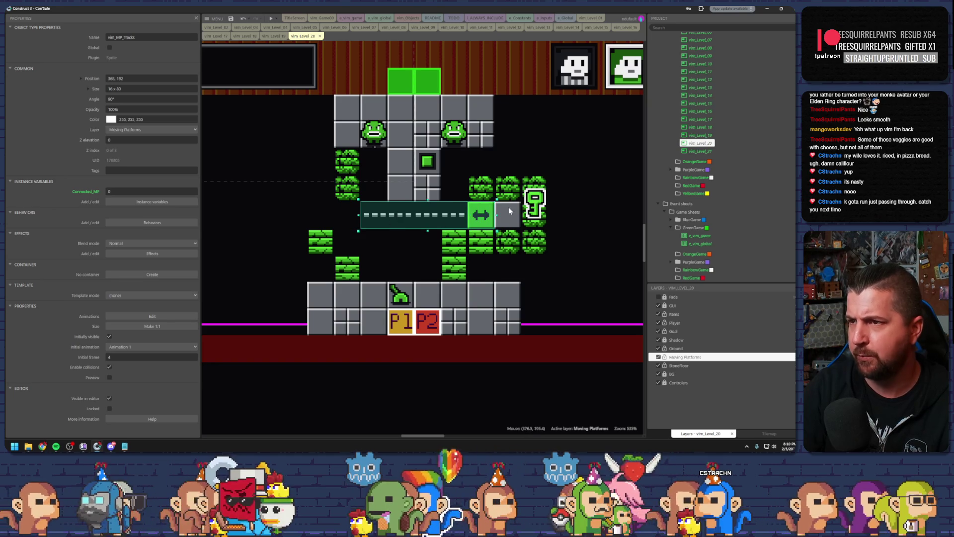
Step: Move the bushes and key one tile right and fill the gap with a duplicated bush block
{"action": "left_click", "coordinate": [541, 242]}
{"action": "left_click", "coordinate": [543, 185], "text": "shift"}
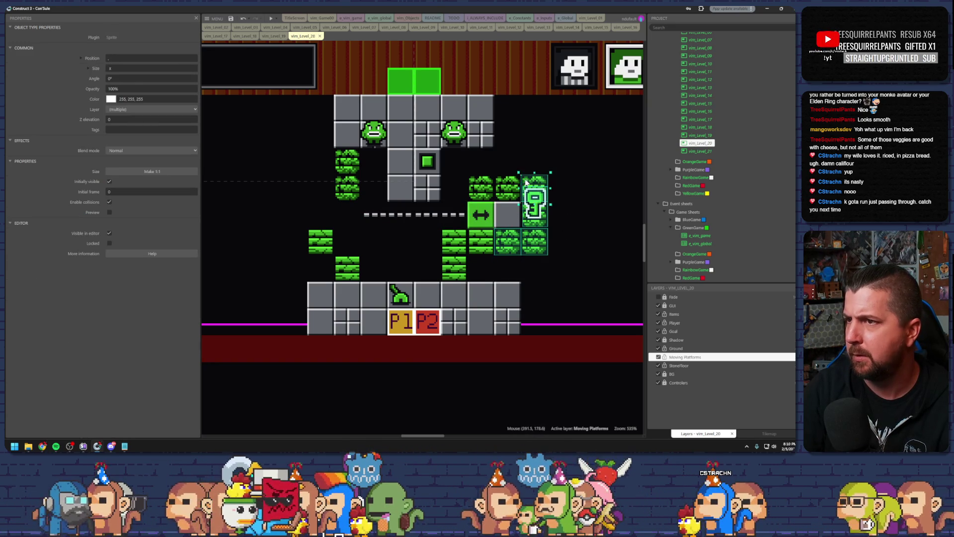
{"action": "left_click_drag", "start_coordinate": [505, 185], "coordinate": [533, 185]}
{"action": "left_click", "coordinate": [501, 254]}
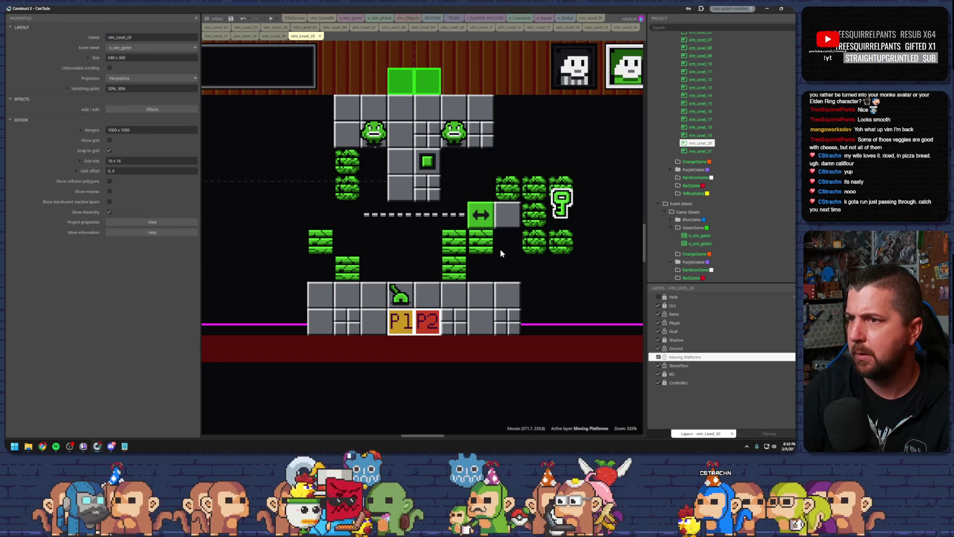
{"action": "left_click", "coordinate": [479, 249]}
{"action": "left_click", "coordinate": [494, 250]}
{"action": "left_click", "coordinate": [523, 251]}
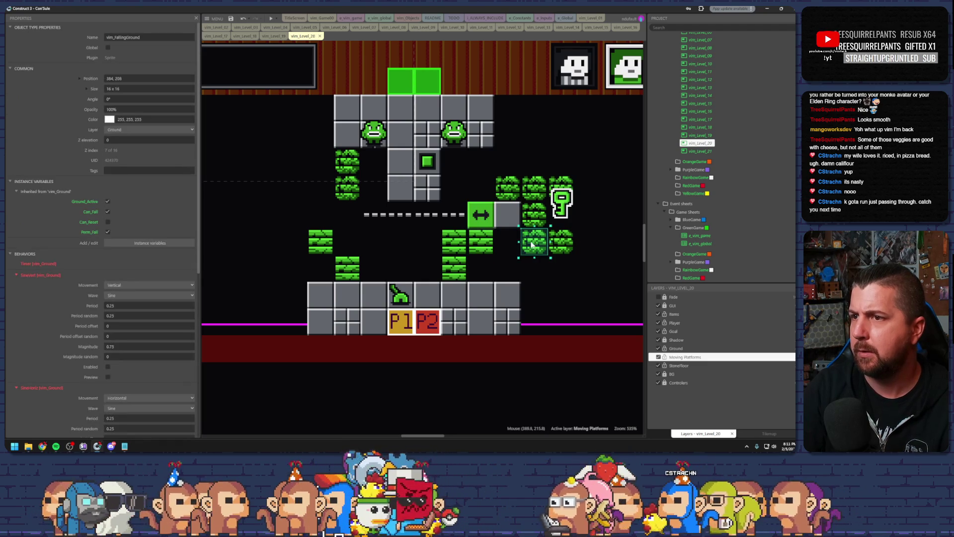
{"action": "left_click_drag", "start_coordinate": [531, 244], "coordinate": [508, 244]}
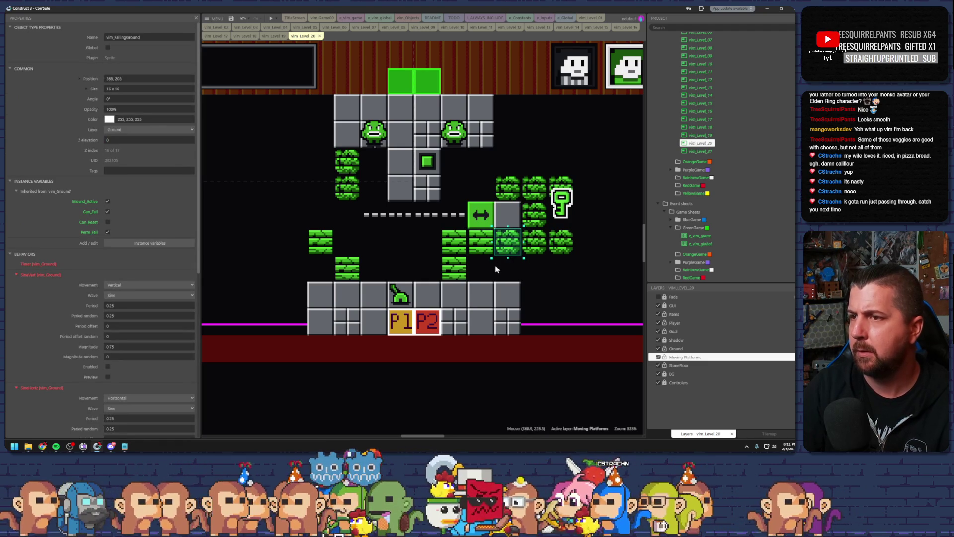
{"action": "left_click", "coordinate": [553, 214]}
{"action": "left_click_drag", "start_coordinate": [531, 218], "coordinate": [545, 214]}
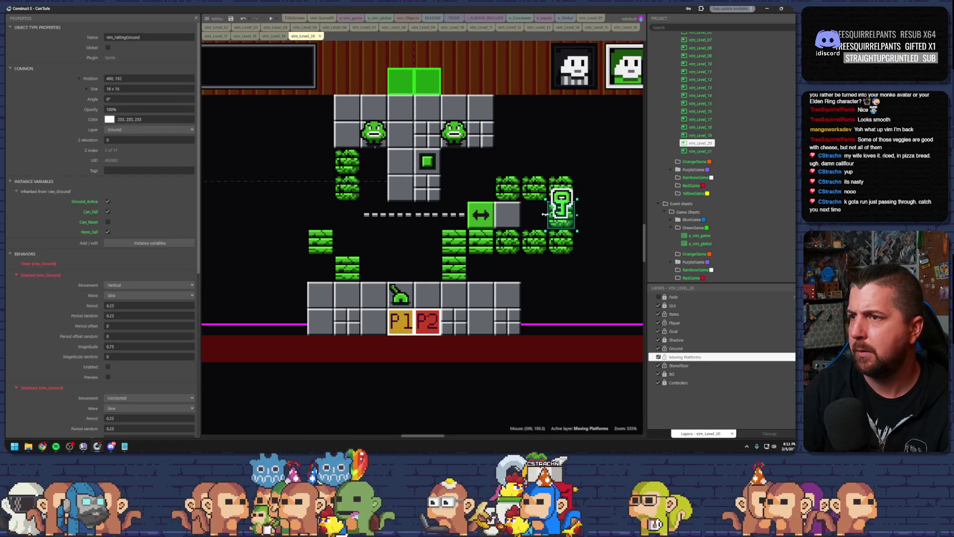
{"action": "left_click", "coordinate": [513, 264]}
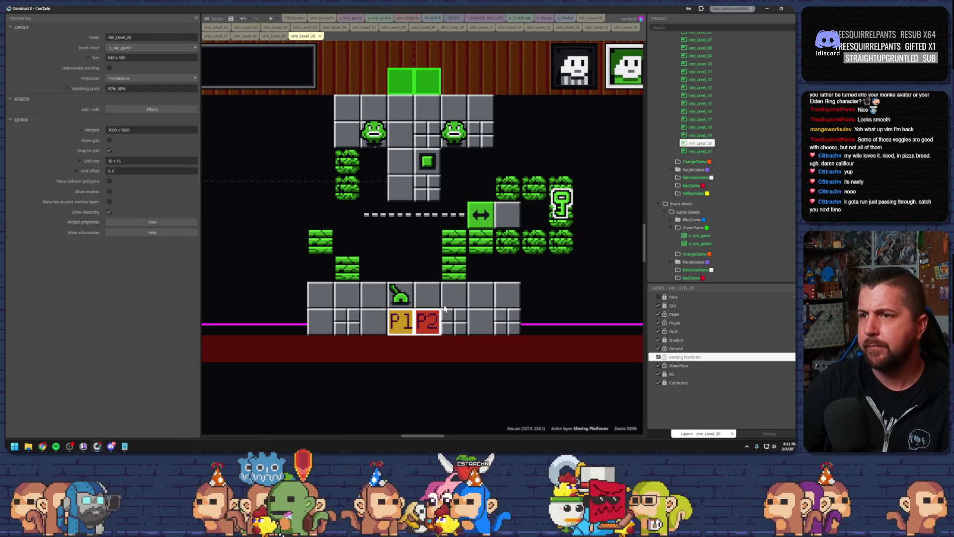
Step: Put a grey block at the track's left end, move the reset block left, nudge the lever right
{"action": "left_click_drag", "start_coordinate": [501, 218], "coordinate": [355, 222]}
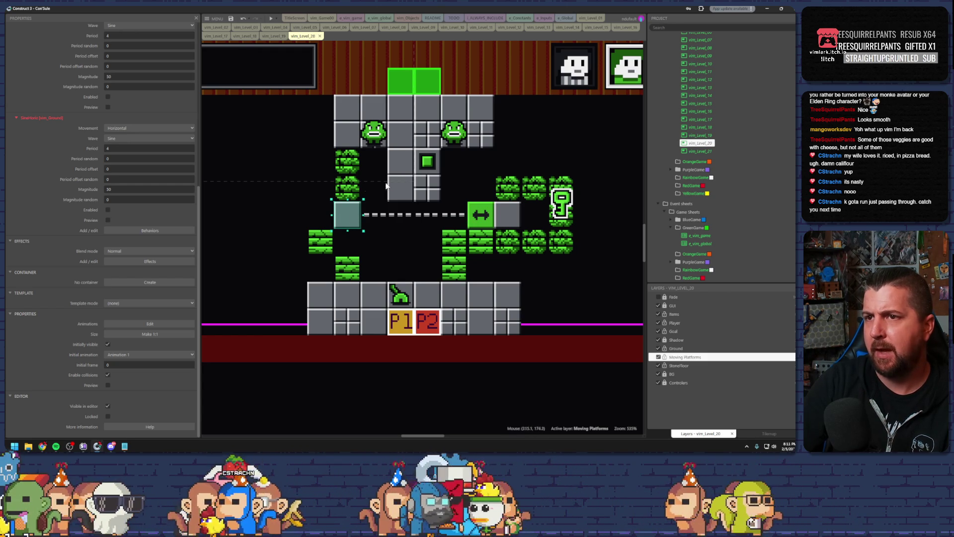
{"action": "left_click_drag", "start_coordinate": [426, 160], "coordinate": [294, 161]}
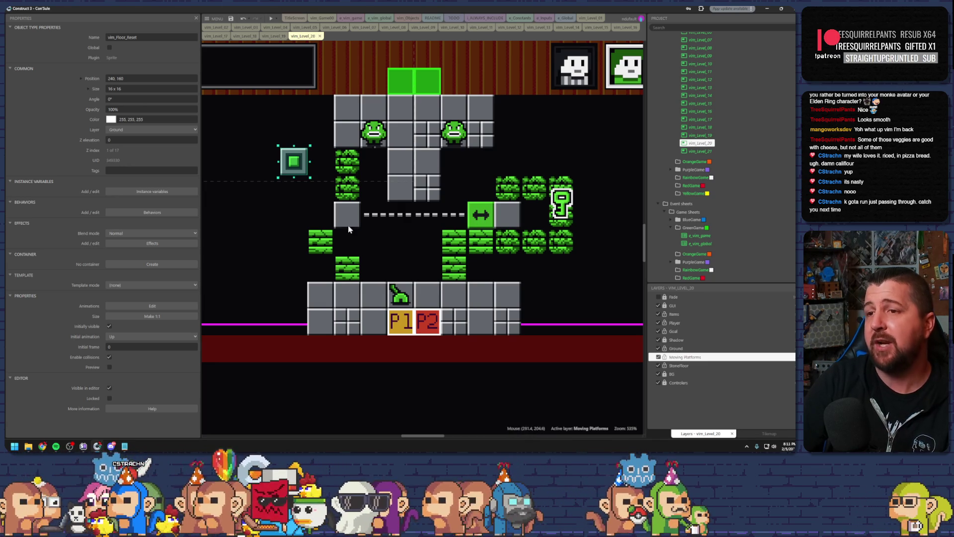
{"action": "left_click", "coordinate": [401, 294]}
{"action": "mouse_move", "coordinate": [400, 293]}
{"action": "left_mouse_down"}
{"action": "mouse_move", "coordinate": [426, 293]}
{"action": "mouse_move", "coordinate": [396, 293]}
{"action": "mouse_move", "coordinate": [410, 291]}
{"action": "left_mouse_up"}
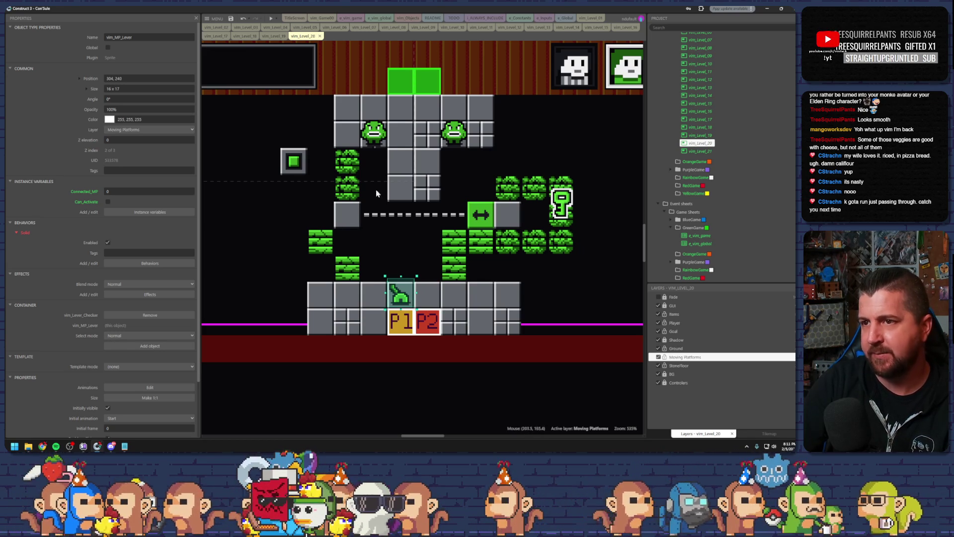
Step: Add a wider grey tile under the lever, raise the lever onto it, and preview the level
{"action": "left_click", "coordinate": [429, 293]}
{"action": "left_click", "coordinate": [505, 214]}
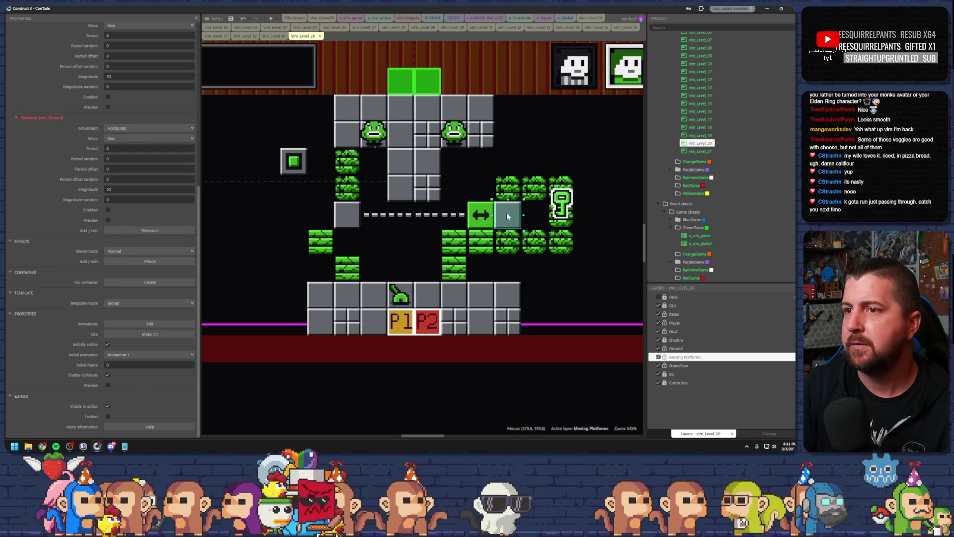
{"action": "left_click_drag", "start_coordinate": [505, 213], "coordinate": [409, 259]}
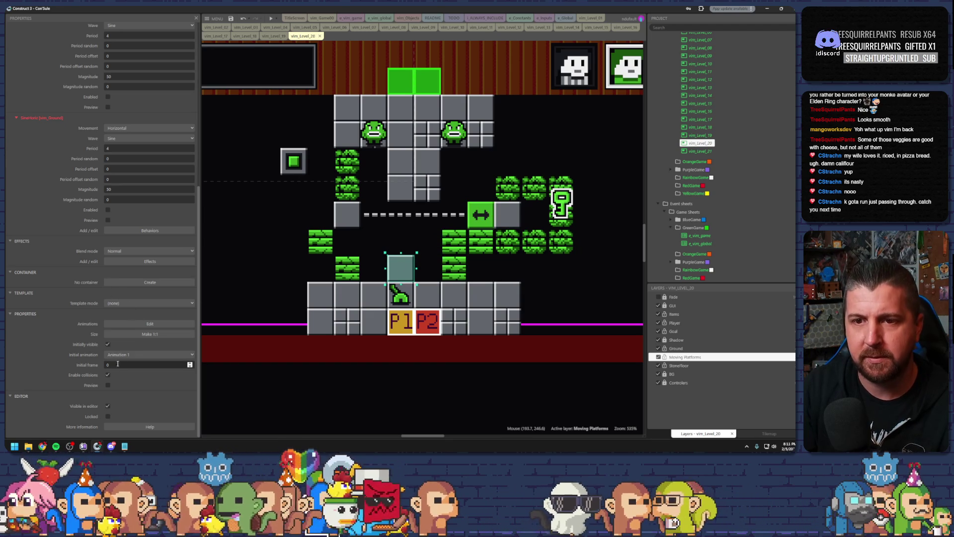
{"action": "left_click", "coordinate": [190, 363]}
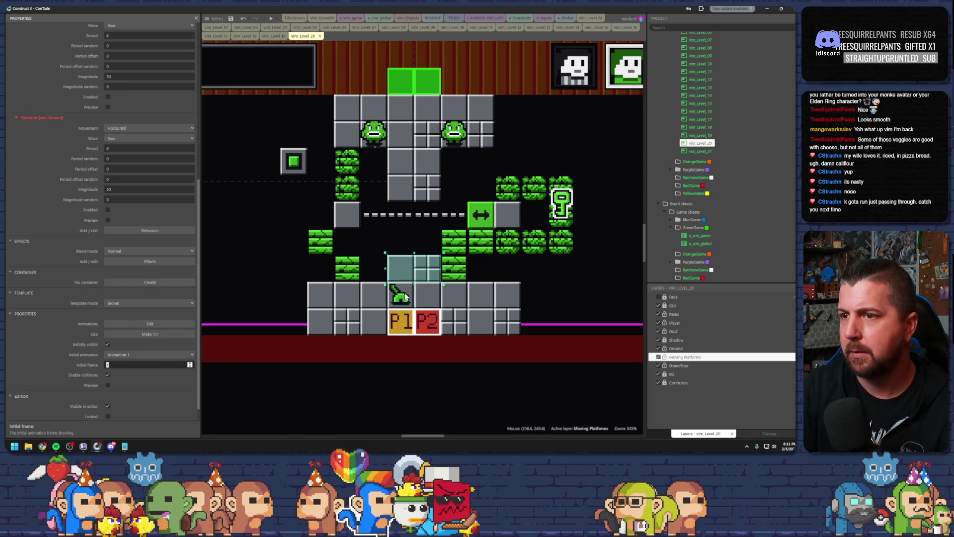
{"action": "left_click_drag", "start_coordinate": [405, 296], "coordinate": [408, 276]}
{"action": "left_click", "coordinate": [331, 310]}
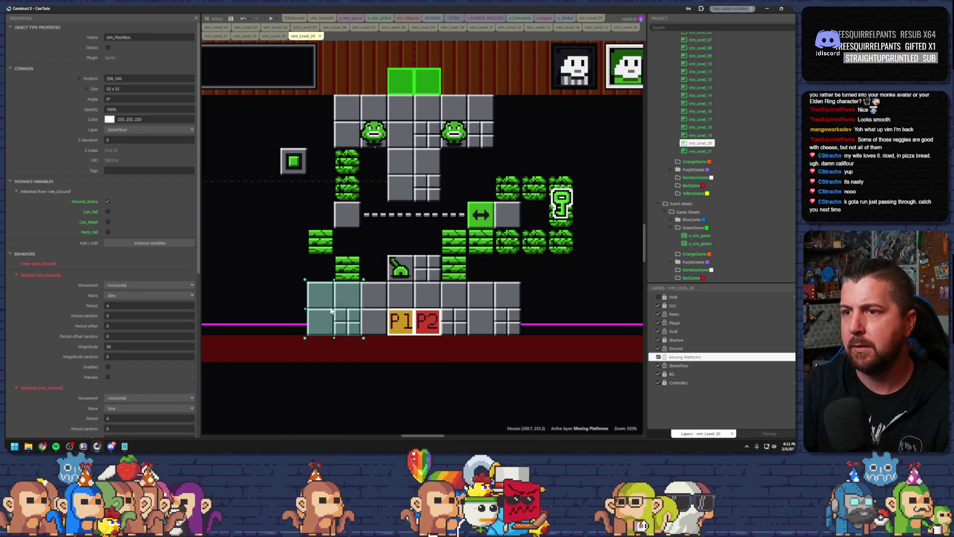
{"action": "left_click", "coordinate": [271, 18]}
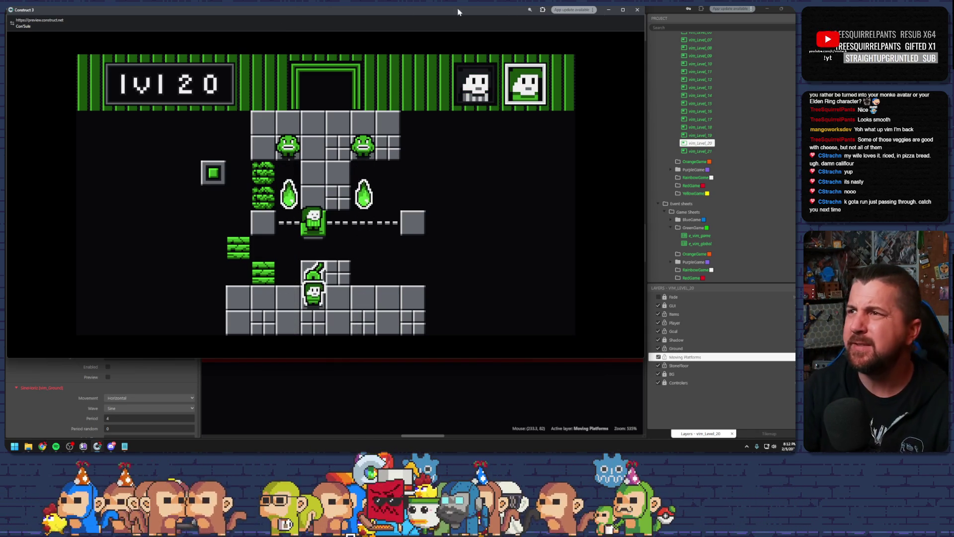
Step: Relaunch the Level 20 preview with the arrow moving platform selected and maximize it
{"action": "left_click", "coordinate": [635, 11]}
{"action": "left_click", "coordinate": [481, 215]}
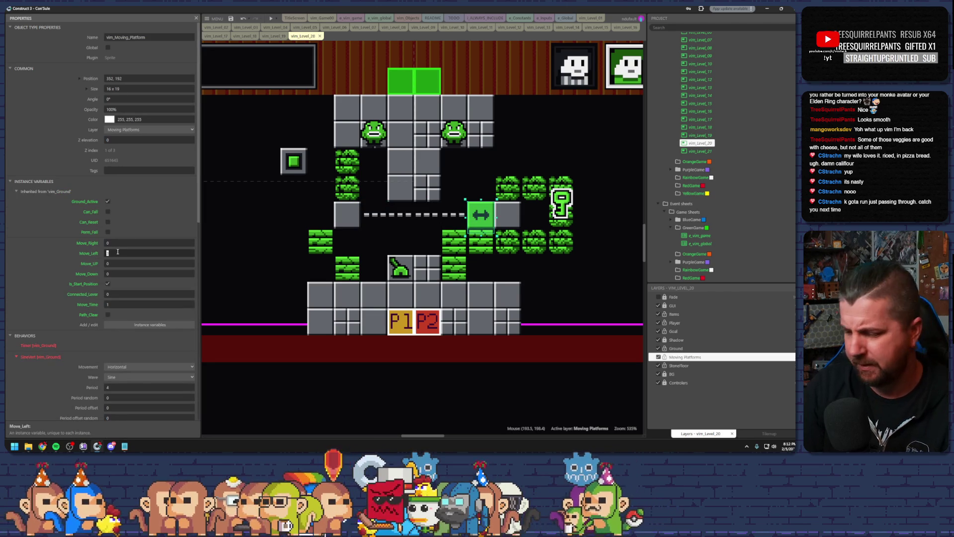
{"action": "left_click", "coordinate": [230, 19]}
{"action": "key", "text": "F5"}
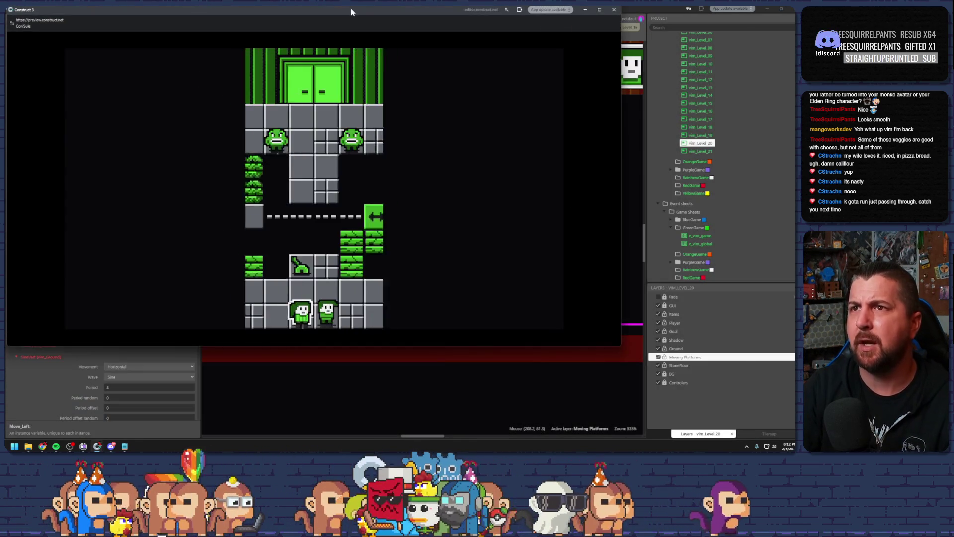
{"action": "double_click", "coordinate": [350, 12]}
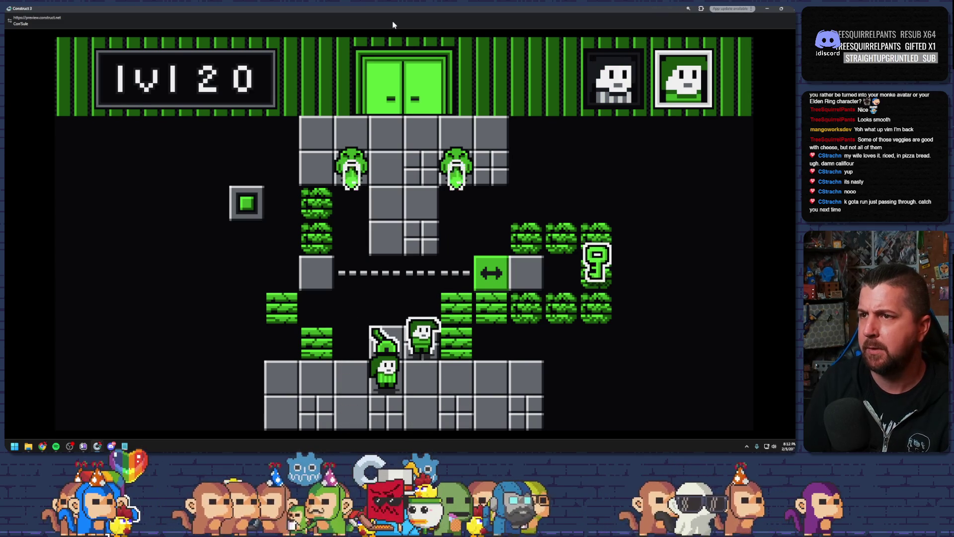
Step: Playtest by switching characters, riding the platform left to the top-left ledge, then close the preview
{"action": "key", "text": "Right"}
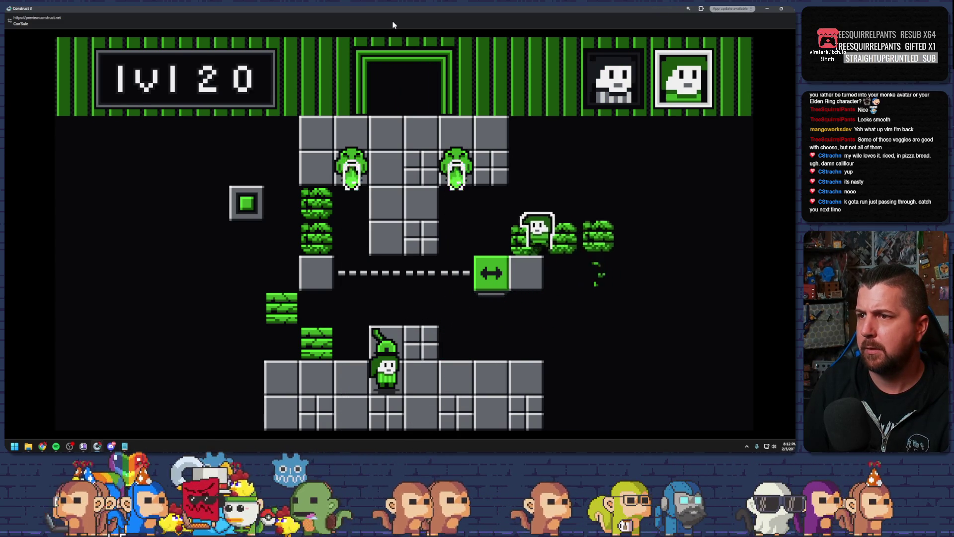
{"action": "key", "text": "space"}
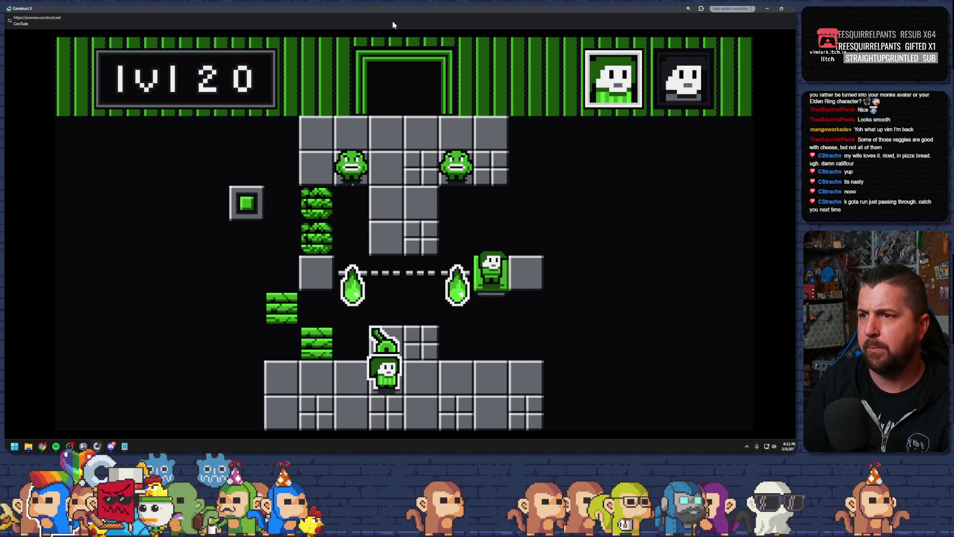
{"action": "key", "text": "space"}
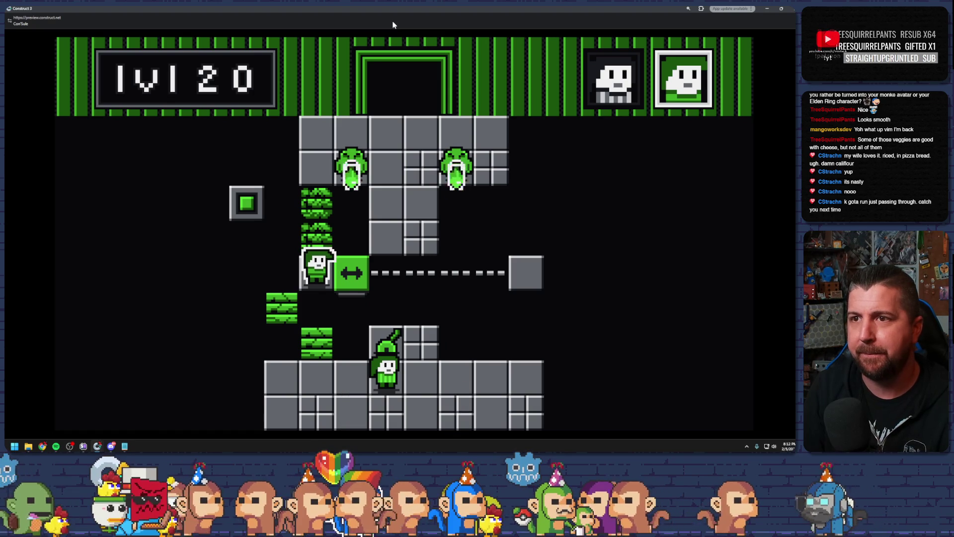
{"action": "key", "text": "Up"}
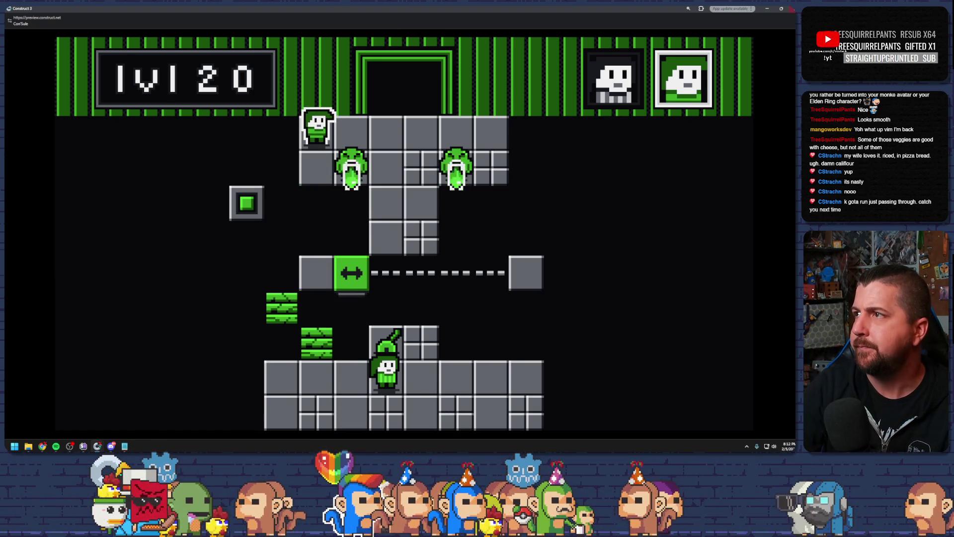
{"action": "key", "text": "alt+F4"}
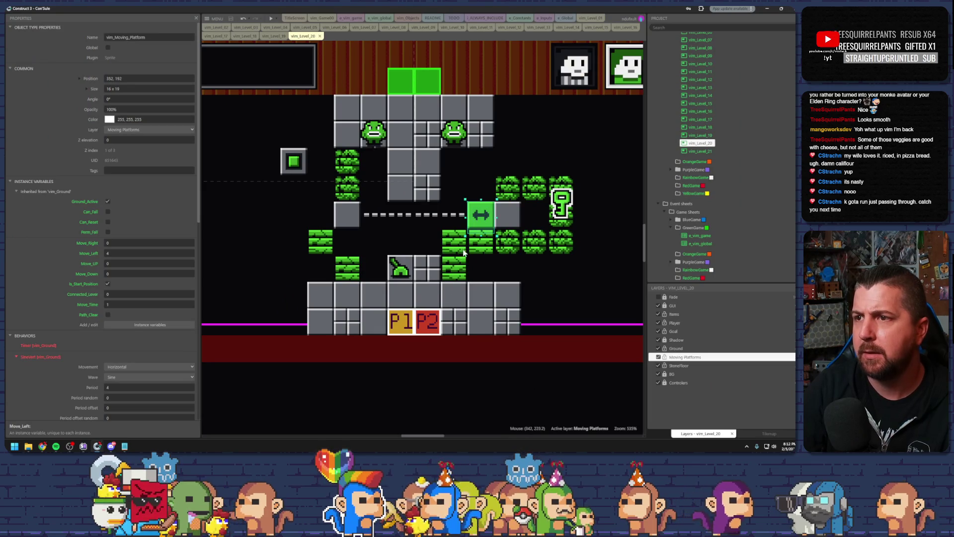
Step: Duplicate the lever and place the copy at the left end of the floor
{"action": "left_click", "coordinate": [400, 272]}
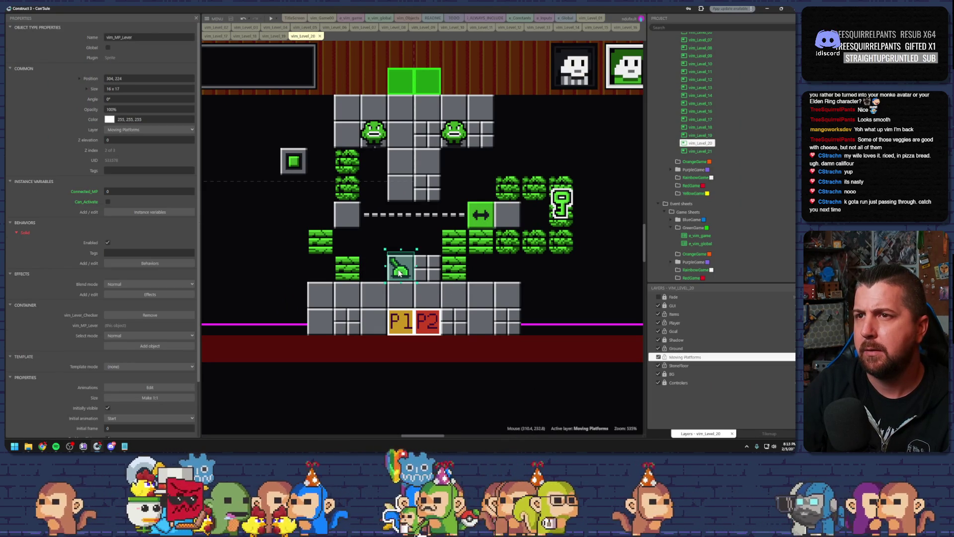
{"action": "left_click_drag", "start_coordinate": [399, 272], "coordinate": [396, 141]}
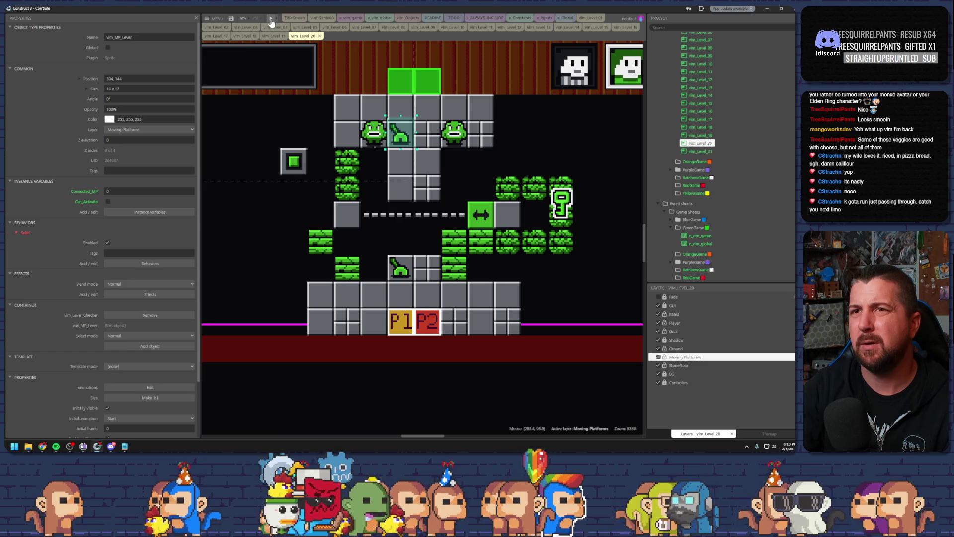
{"action": "mouse_move", "coordinate": [400, 137]}
{"action": "left_mouse_down"}
{"action": "mouse_move", "coordinate": [430, 260]}
{"action": "mouse_move", "coordinate": [318, 291]}
{"action": "left_mouse_up"}
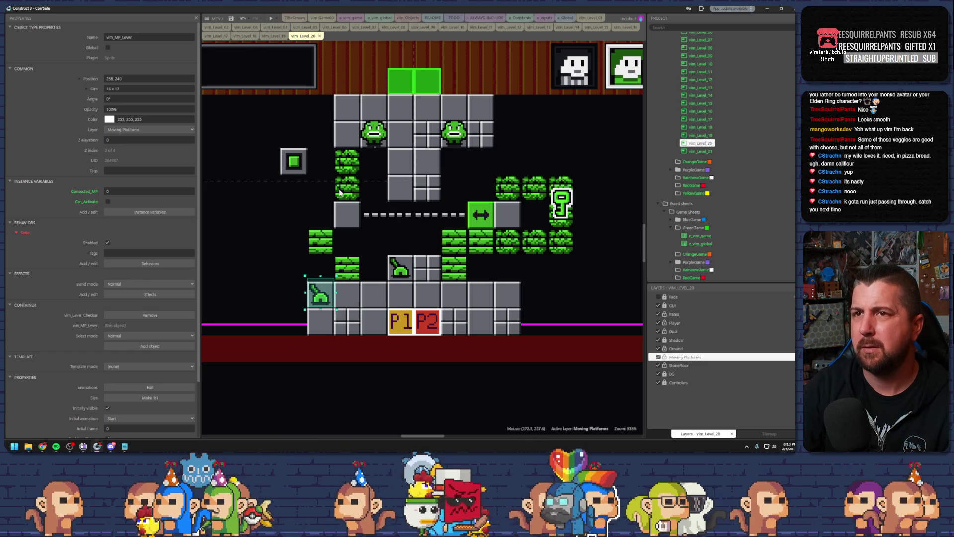
Step: Preview the level, walk the player left along the floor, then leave the preview
{"action": "left_click", "coordinate": [271, 19]}
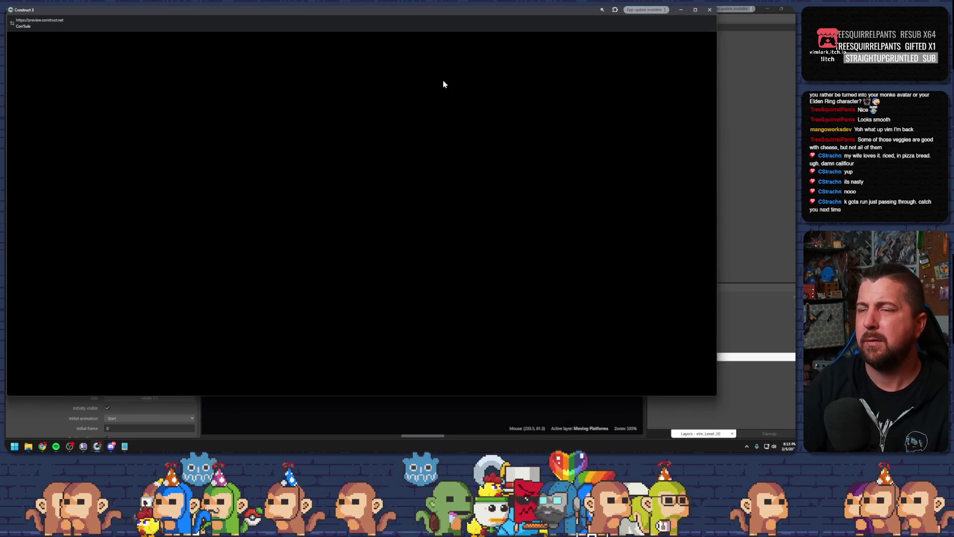
{"action": "key", "text": "Left"}
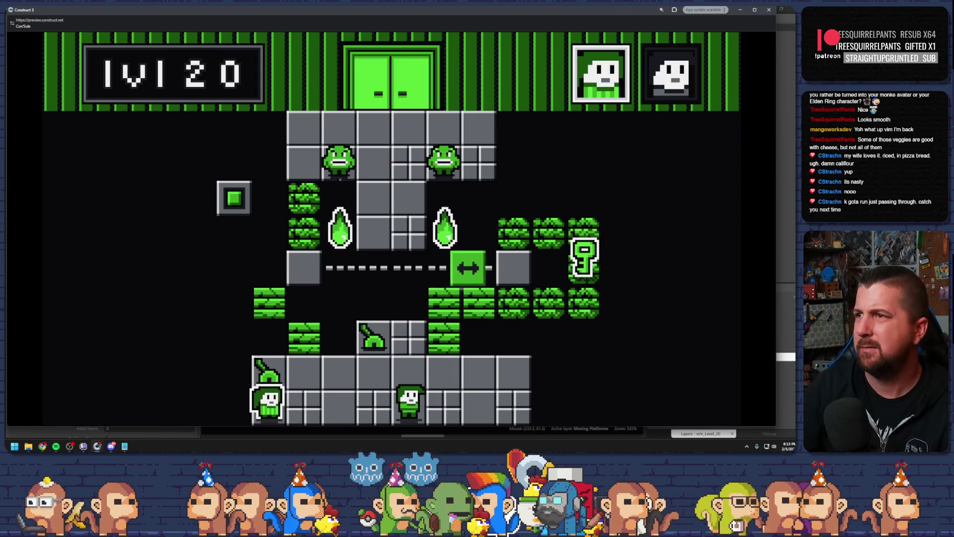
{"action": "key", "text": "alt+Tab"}
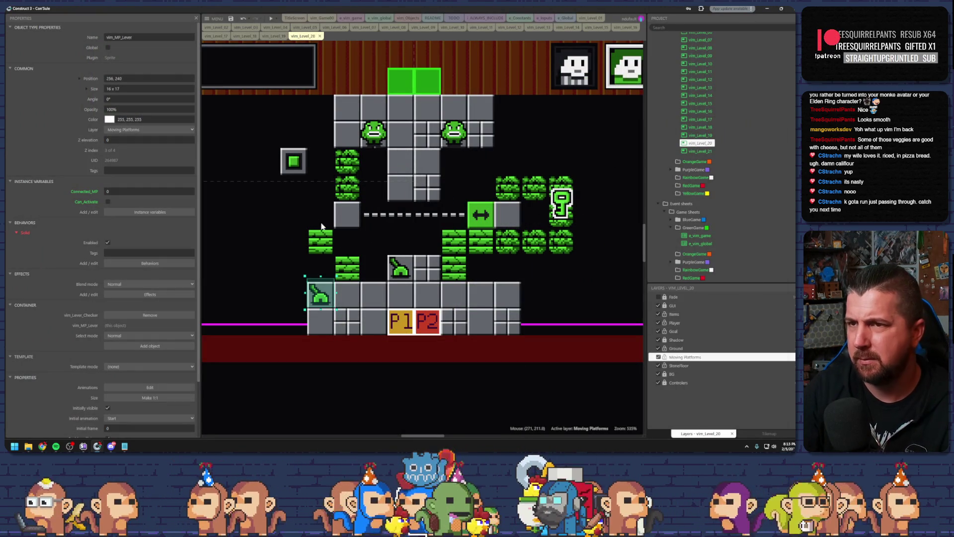
Step: Reposition the green reset block and a bush block, undo a floor-box copy, and nudge the reset square left
{"action": "mouse_move", "coordinate": [293, 169]}
{"action": "left_mouse_down"}
{"action": "mouse_move", "coordinate": [264, 195]}
{"action": "mouse_move", "coordinate": [239, 195]}
{"action": "mouse_move", "coordinate": [232, 211]}
{"action": "mouse_move", "coordinate": [273, 217]}
{"action": "left_mouse_up"}
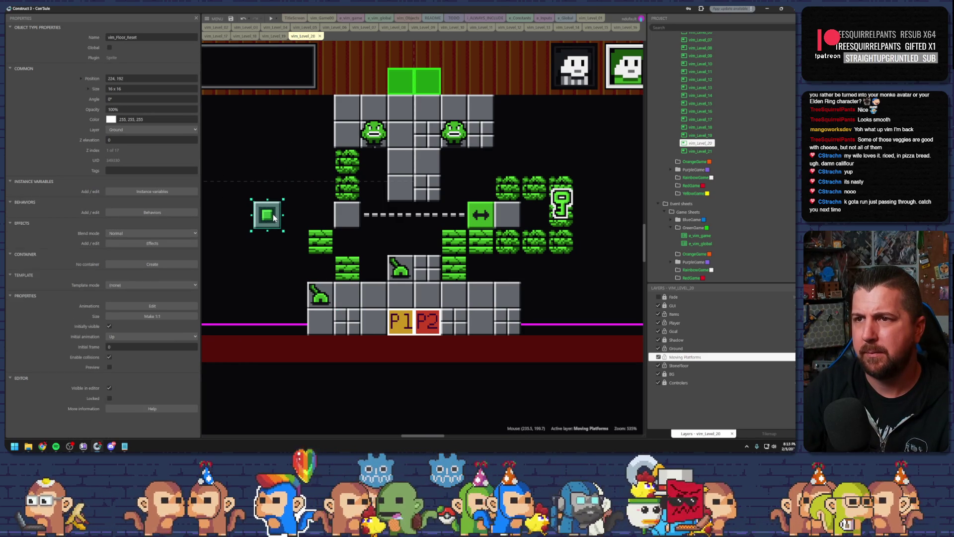
{"action": "mouse_move", "coordinate": [342, 168]}
{"action": "left_mouse_down"}
{"action": "mouse_move", "coordinate": [289, 168]}
{"action": "mouse_move", "coordinate": [316, 140]}
{"action": "left_mouse_up"}
{"action": "left_click", "coordinate": [413, 169]}
{"action": "mouse_move", "coordinate": [413, 169]}
{"action": "left_mouse_down"}
{"action": "mouse_move", "coordinate": [258, 171]}
{"action": "mouse_move", "coordinate": [318, 194]}
{"action": "mouse_move", "coordinate": [271, 204]}
{"action": "mouse_move", "coordinate": [272, 213]}
{"action": "left_mouse_up"}
{"action": "key", "text": "ctrl+z"}
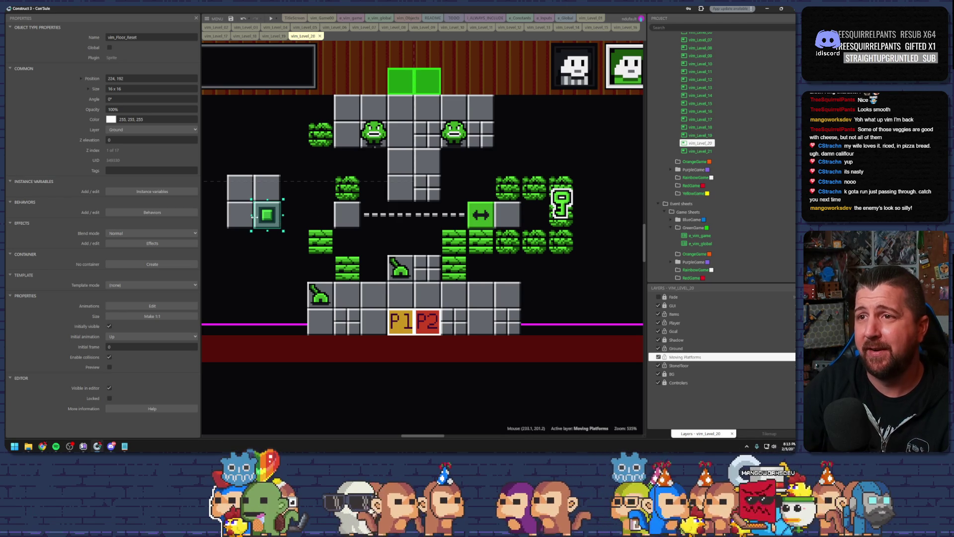
{"action": "key", "text": "Left"}
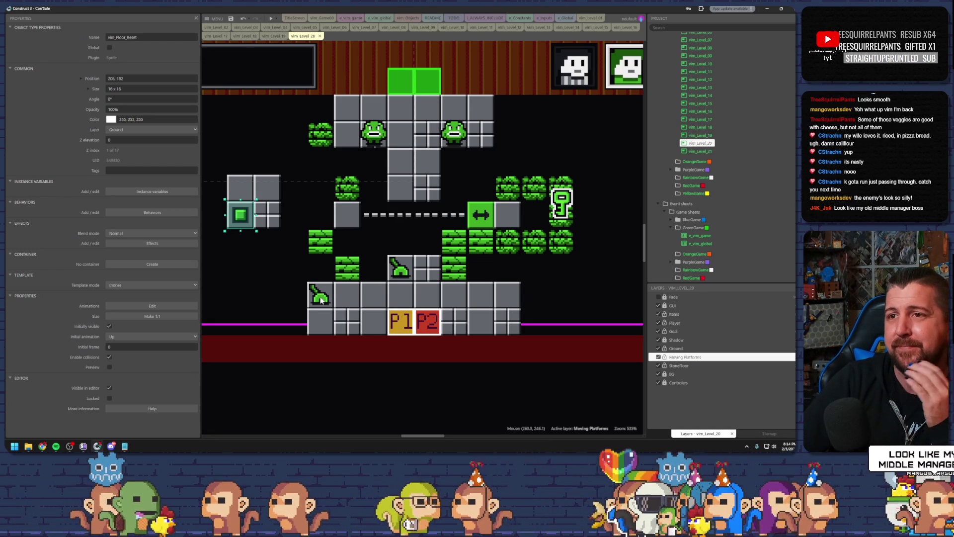
Step: Move the lever onto the upper-left block cluster and shift a falling block down-left one tile
{"action": "mouse_move", "coordinate": [321, 301]}
{"action": "left_mouse_down"}
{"action": "mouse_move", "coordinate": [295, 243]}
{"action": "mouse_move", "coordinate": [251, 196]}
{"action": "left_mouse_up"}
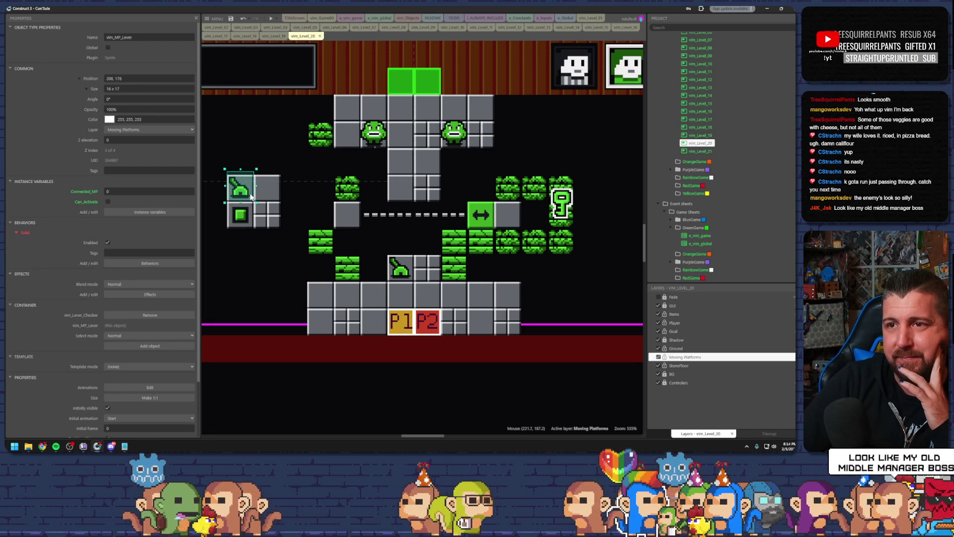
{"action": "left_click", "coordinate": [343, 196]}
{"action": "left_click_drag", "start_coordinate": [342, 187], "coordinate": [324, 205]}
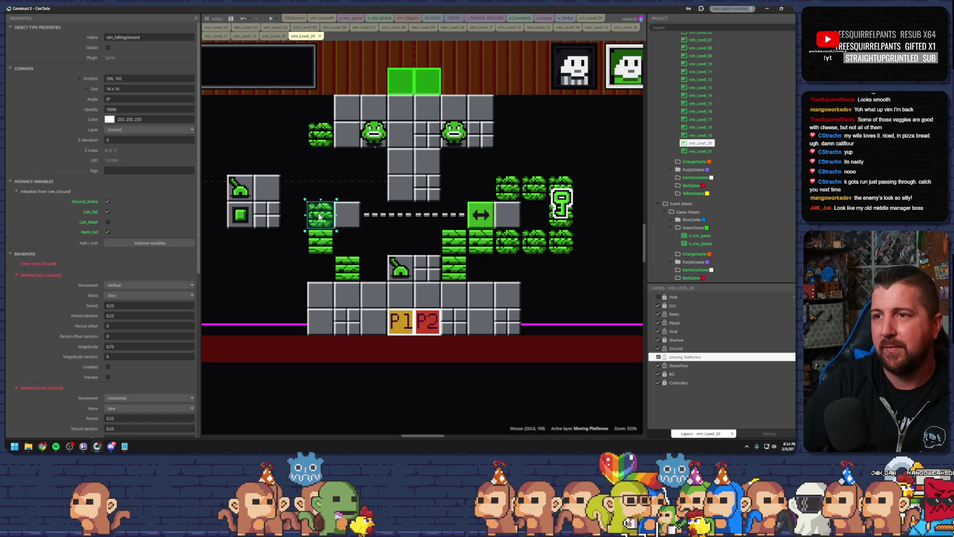
Step: Clone a column of falling green blocks up the platform's left side, nudge one left, and save
{"action": "key", "text": "Delete"}
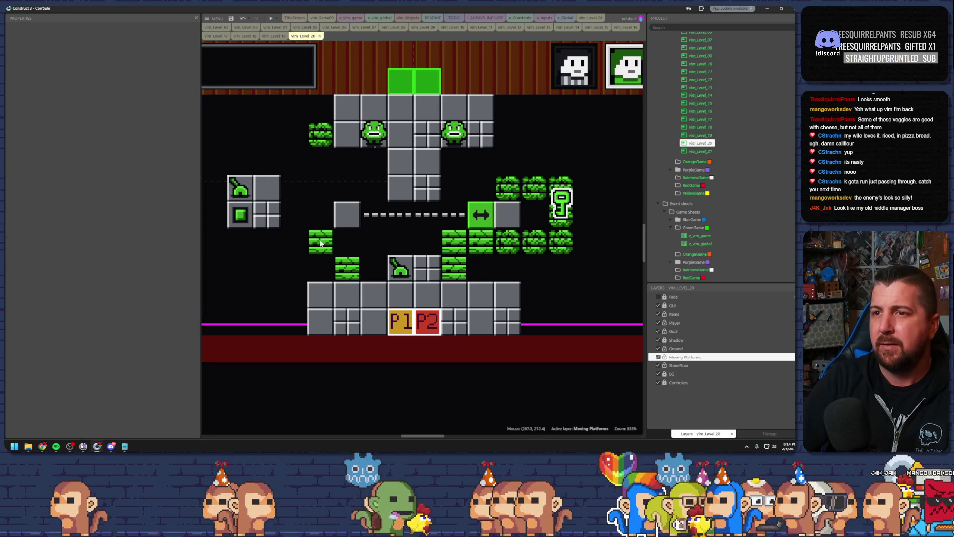
{"action": "key", "text": "ctrl+z"}
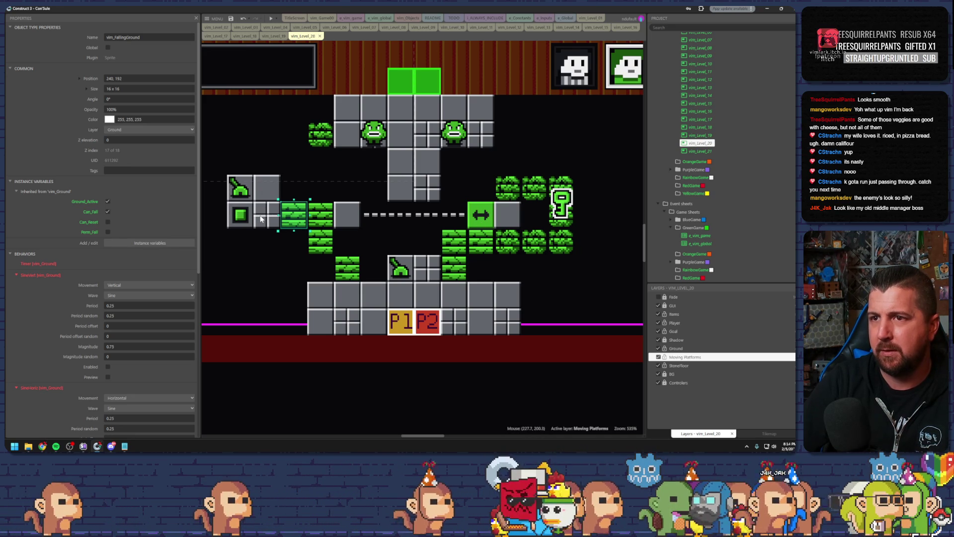
{"action": "left_click_drag", "start_coordinate": [322, 143], "coordinate": [346, 165]}
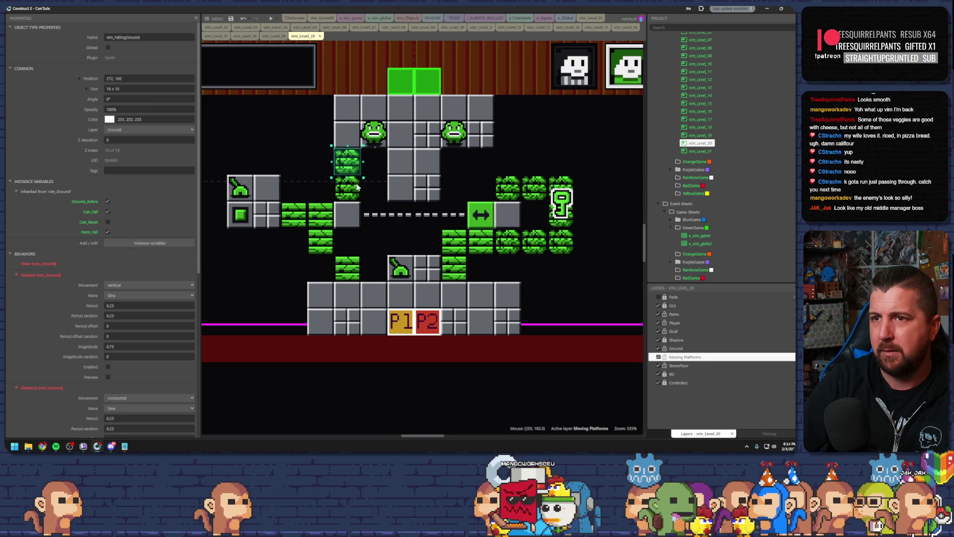
{"action": "left_click", "coordinate": [368, 206]}
{"action": "left_click", "coordinate": [394, 243]}
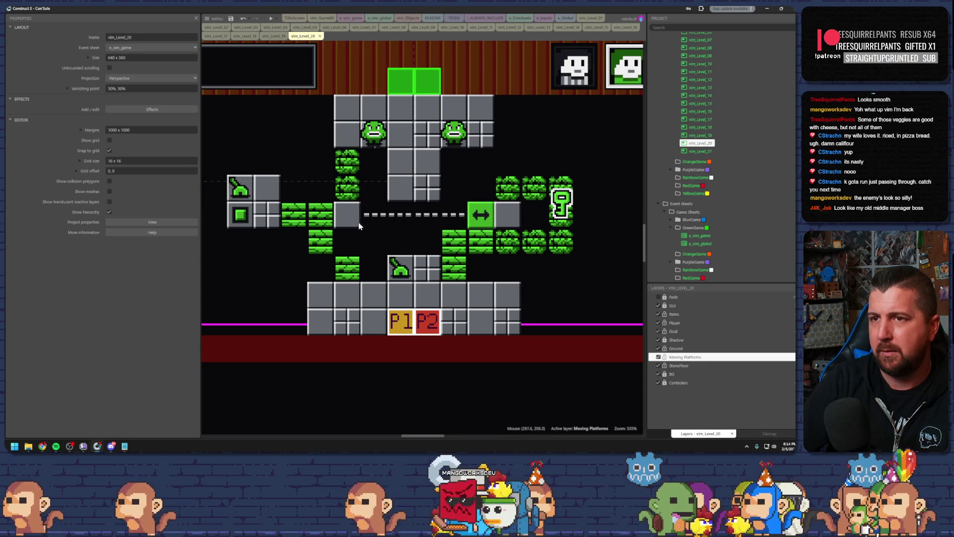
{"action": "left_click", "coordinate": [345, 193]}
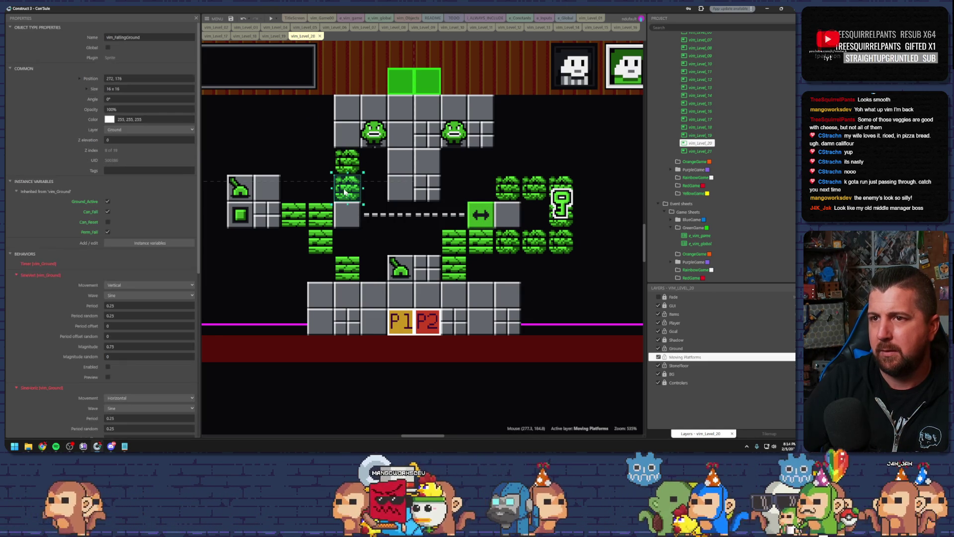
{"action": "mouse_move", "coordinate": [332, 189]}
{"action": "left_mouse_down"}
{"action": "mouse_move", "coordinate": [307, 188]}
{"action": "mouse_move", "coordinate": [298, 154]}
{"action": "mouse_move", "coordinate": [298, 127]}
{"action": "mouse_move", "coordinate": [326, 127]}
{"action": "left_mouse_up"}
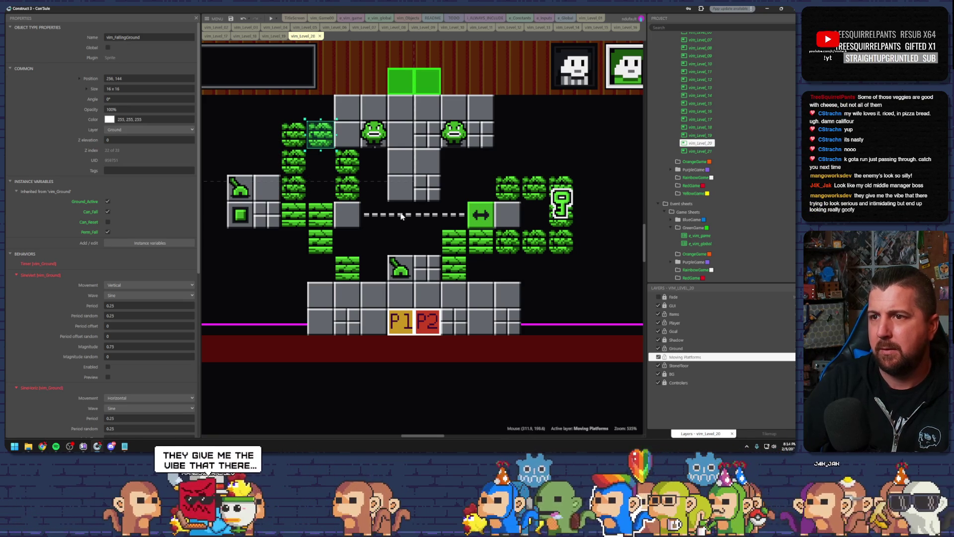
{"action": "left_click", "coordinate": [232, 19]}
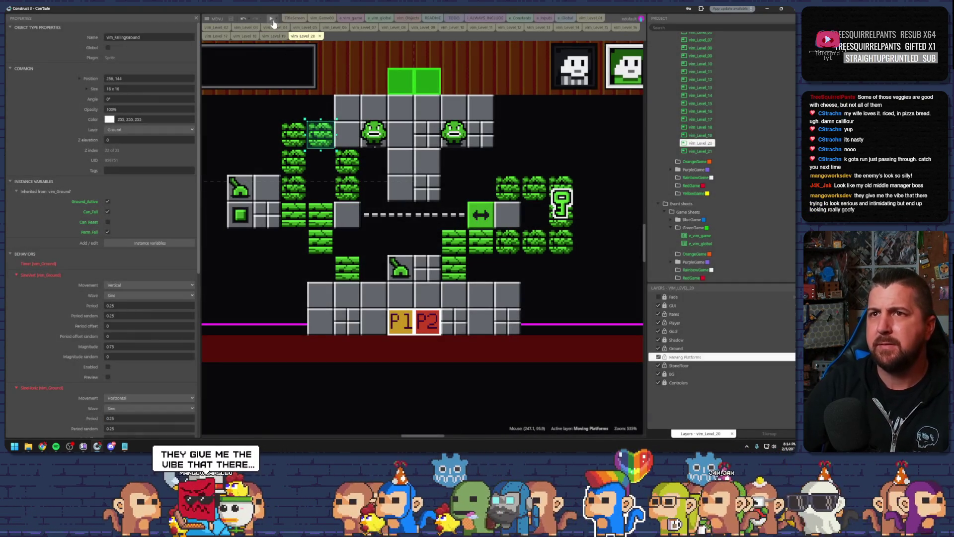
{"action": "left_click", "coordinate": [272, 21]}
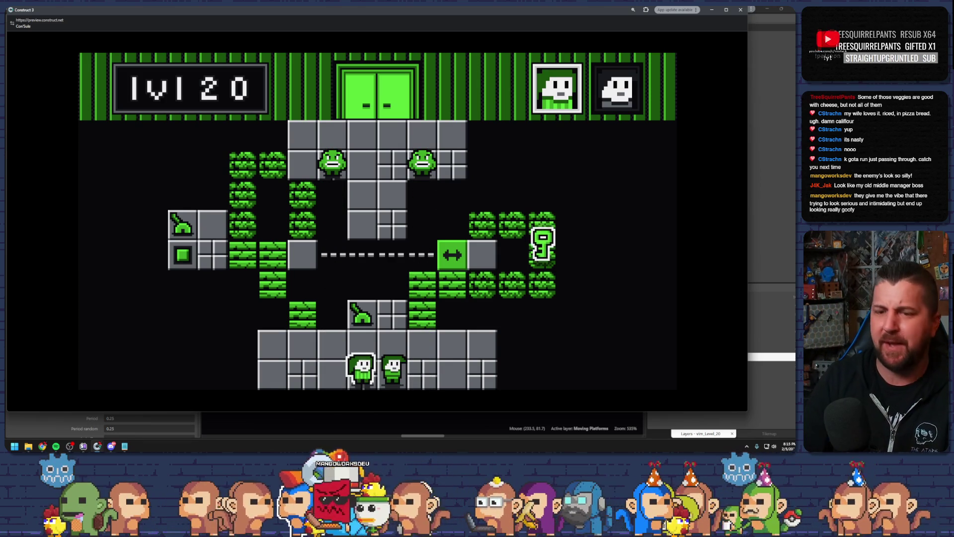
{"action": "key", "text": "Up"}
{"action": "key", "text": "Right"}
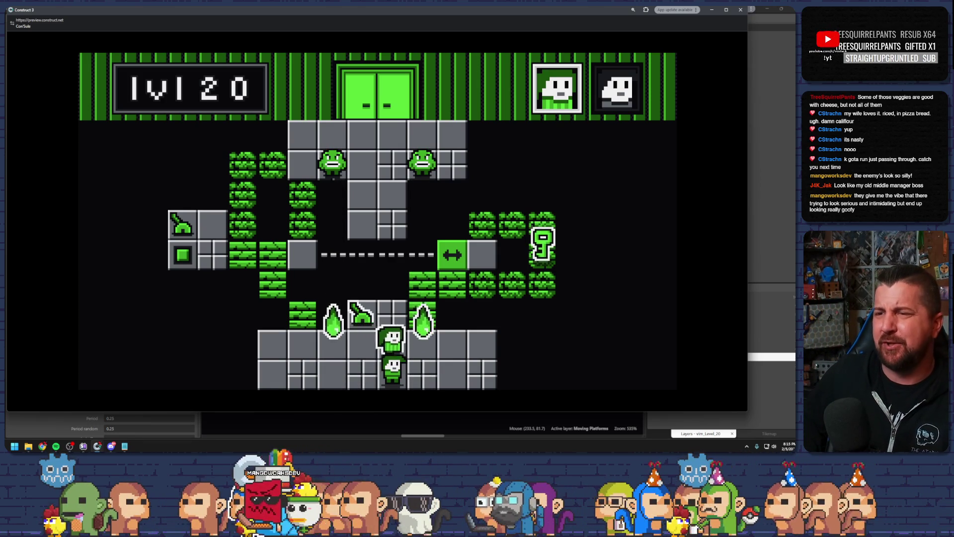
{"action": "key", "text": "Up"}
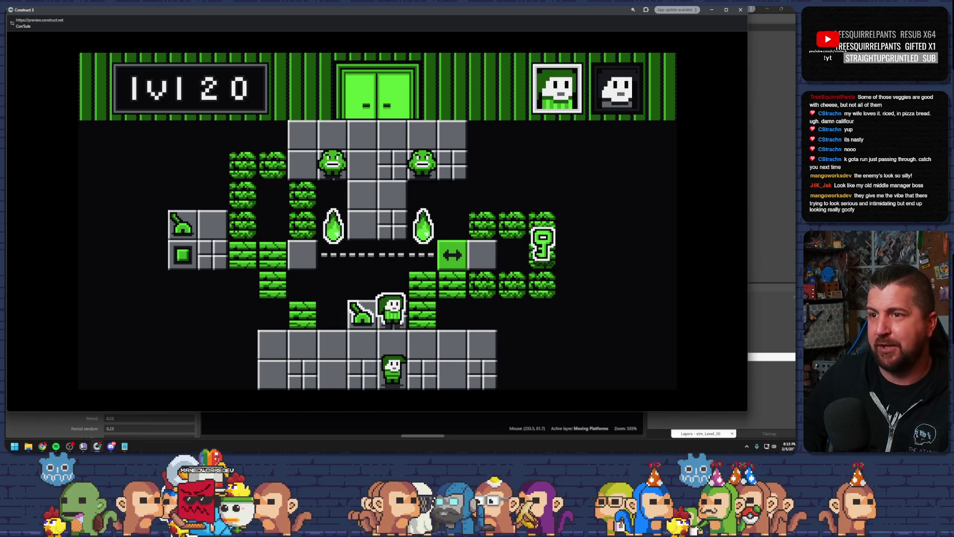
{"action": "key", "text": "Right"}
{"action": "key", "text": "Up"}
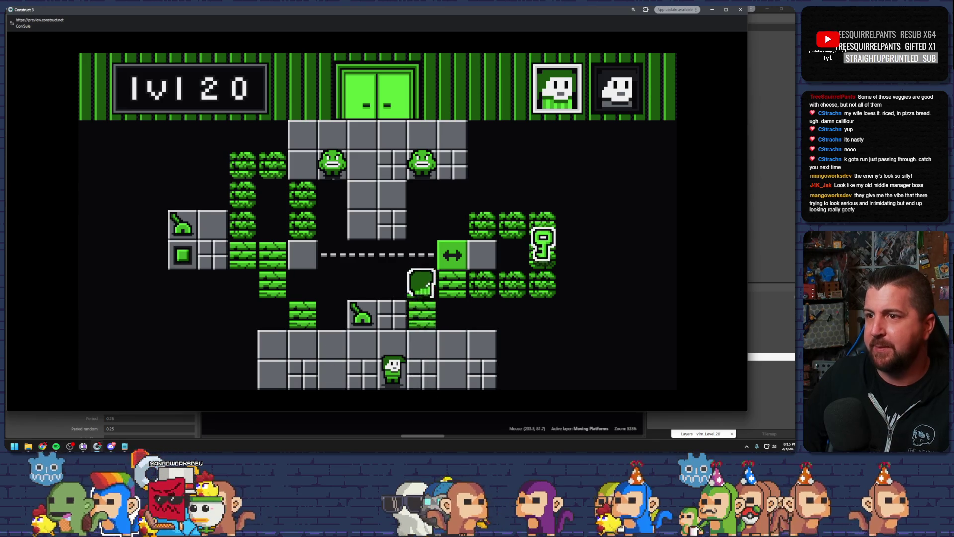
{"action": "key", "text": "Right"}
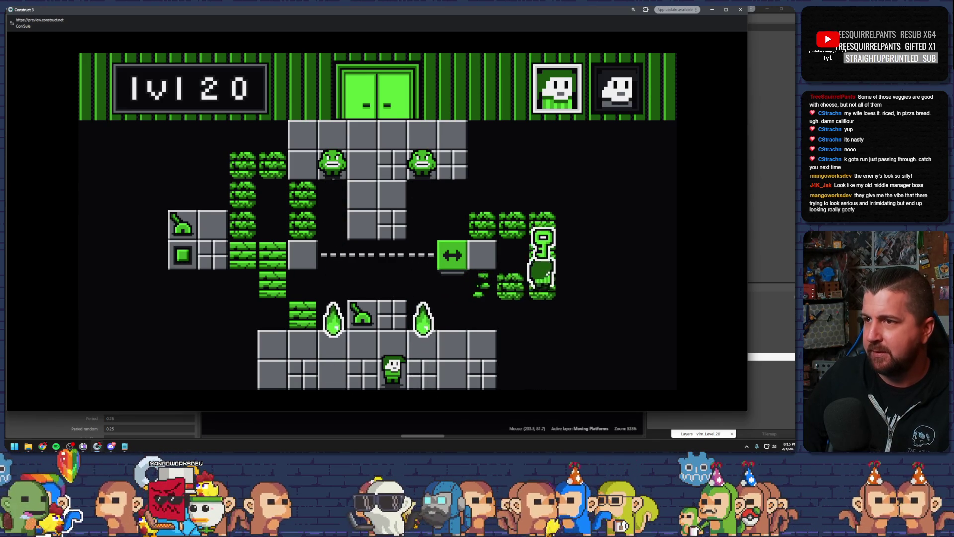
{"action": "key", "text": "Up"}
{"action": "key", "text": "Left"}
{"action": "key", "text": "Left"}
{"action": "key", "text": "space"}
{"action": "key", "text": "Left"}
{"action": "key", "text": "Up"}
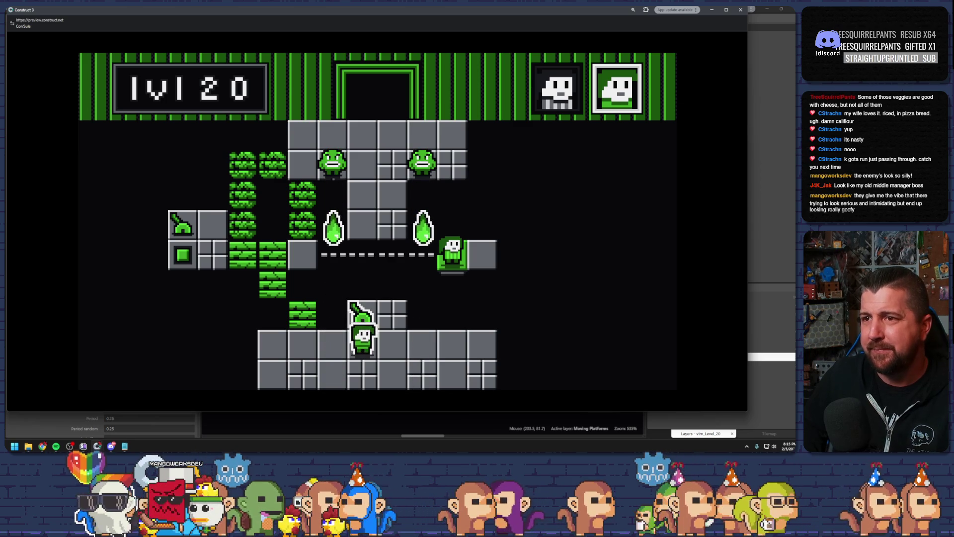
{"action": "key", "text": "Left"}
{"action": "key", "text": "space"}
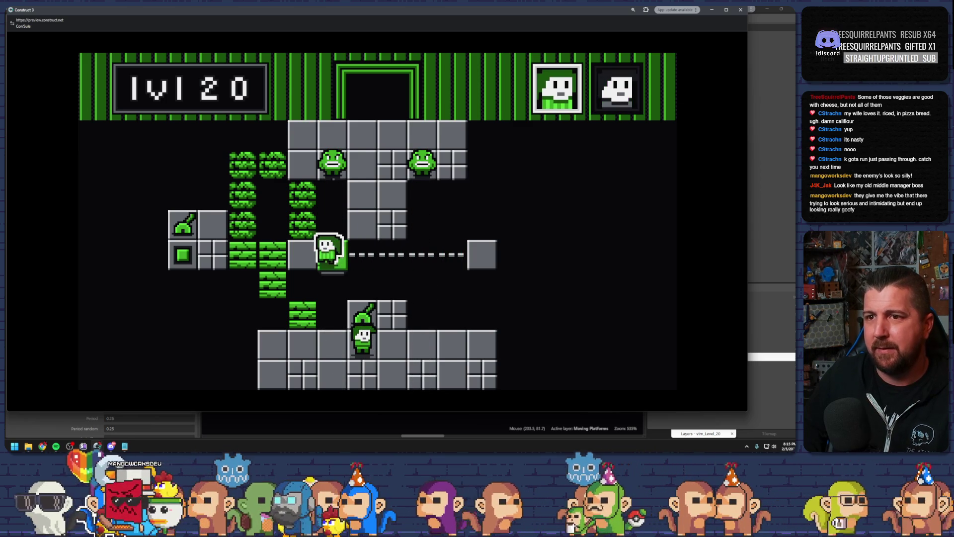
{"action": "key", "text": "Left"}
{"action": "key", "text": "Left"}
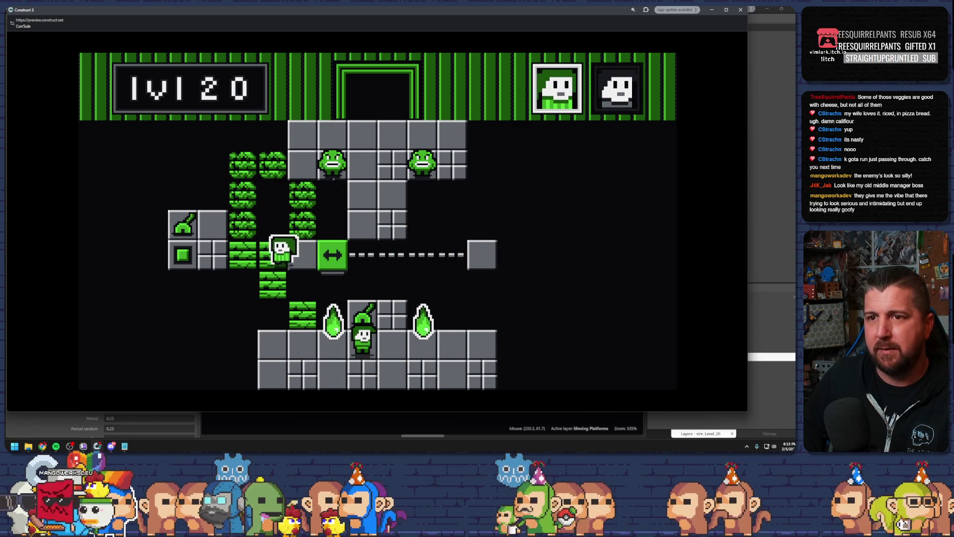
{"action": "key", "text": "Left"}
{"action": "key", "text": "Left"}
{"action": "key", "text": "Left"}
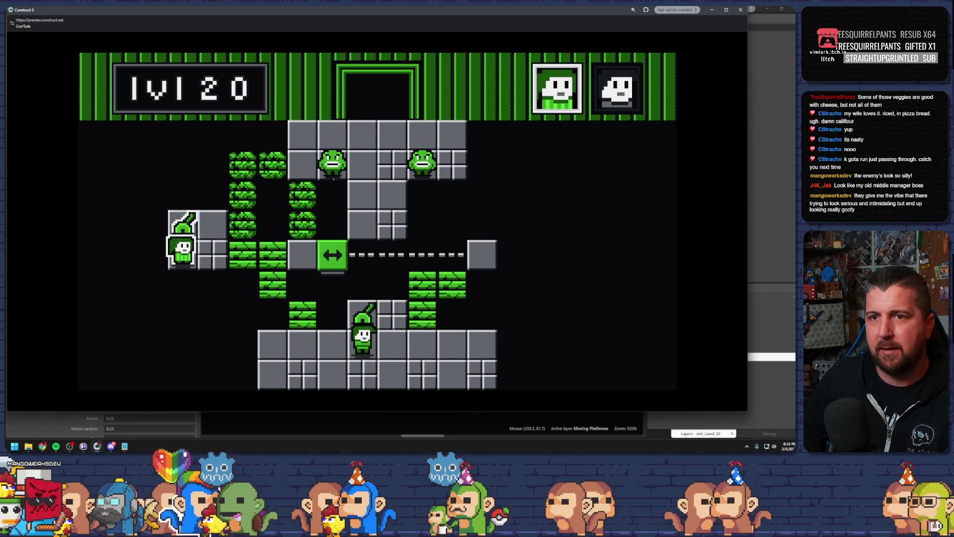
{"action": "key", "text": "Tab"}
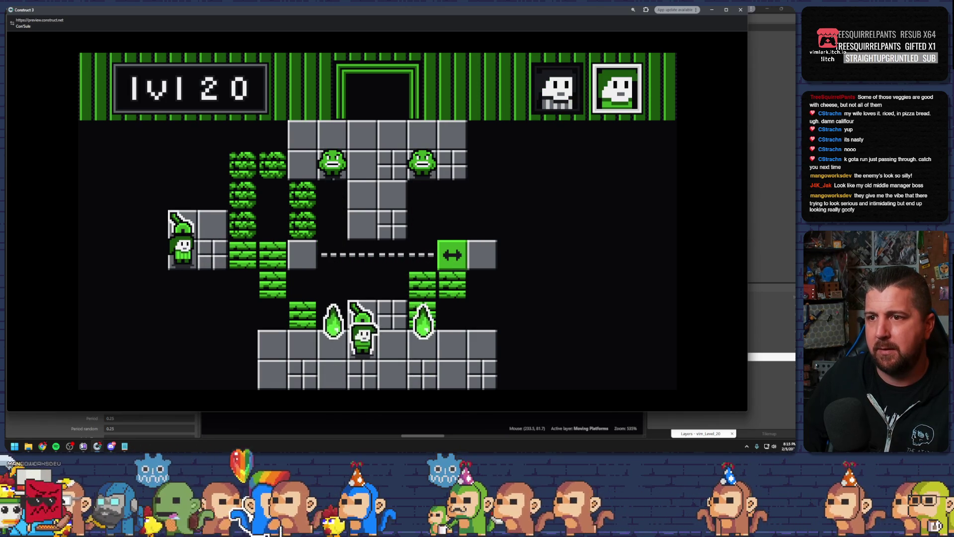
{"action": "key", "text": "Right"}
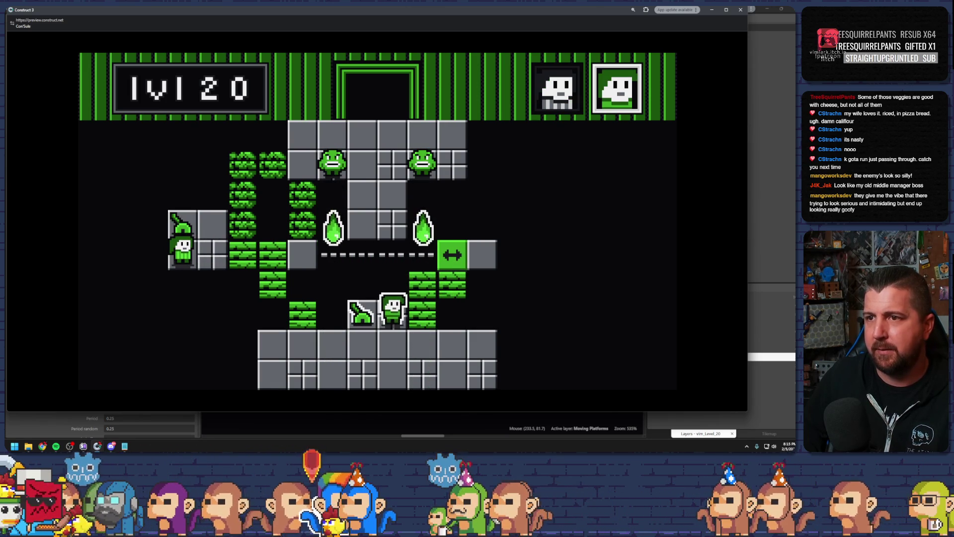
{"action": "key", "text": "Right"}
{"action": "key", "text": "Right"}
{"action": "key", "text": "Tab"}
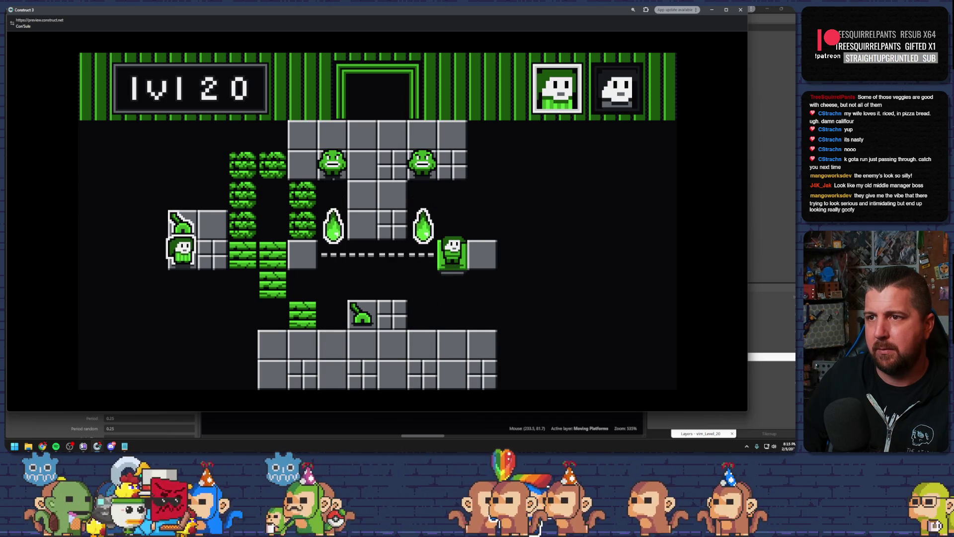
{"action": "key", "text": "Tab"}
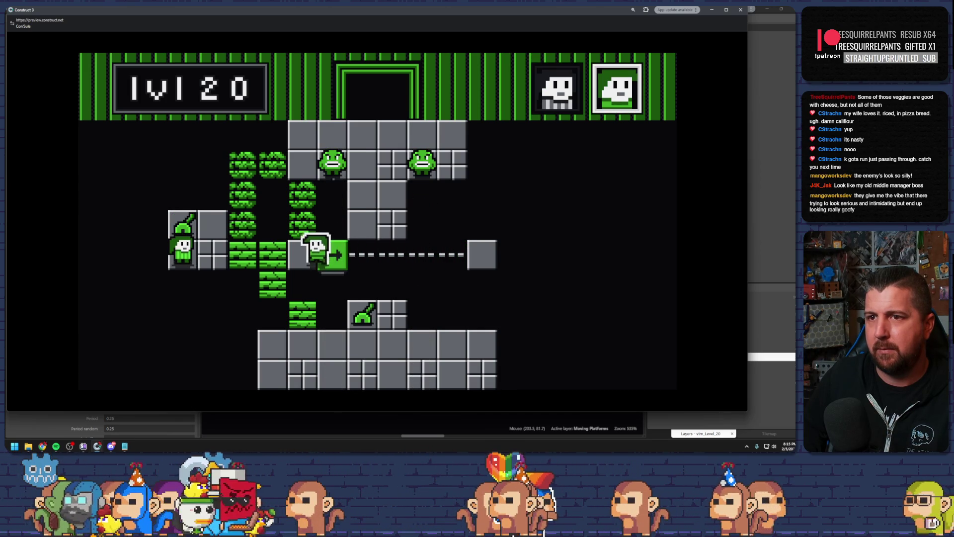
{"action": "key", "text": "Up"}
{"action": "key", "text": "Right"}
{"action": "key", "text": "Tab"}
{"action": "key", "text": "Right"}
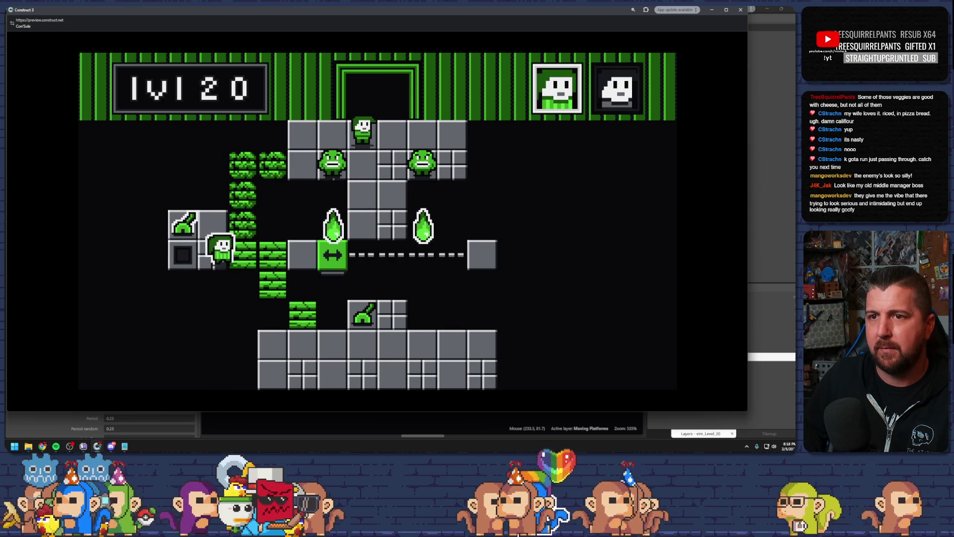
{"action": "key", "text": "Up"}
{"action": "key", "text": "Right"}
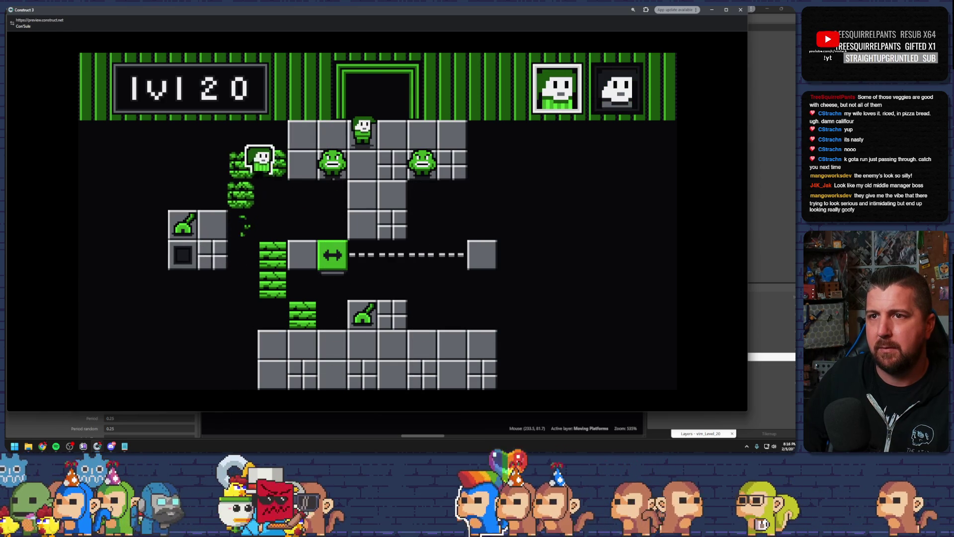
{"action": "key", "text": "Up"}
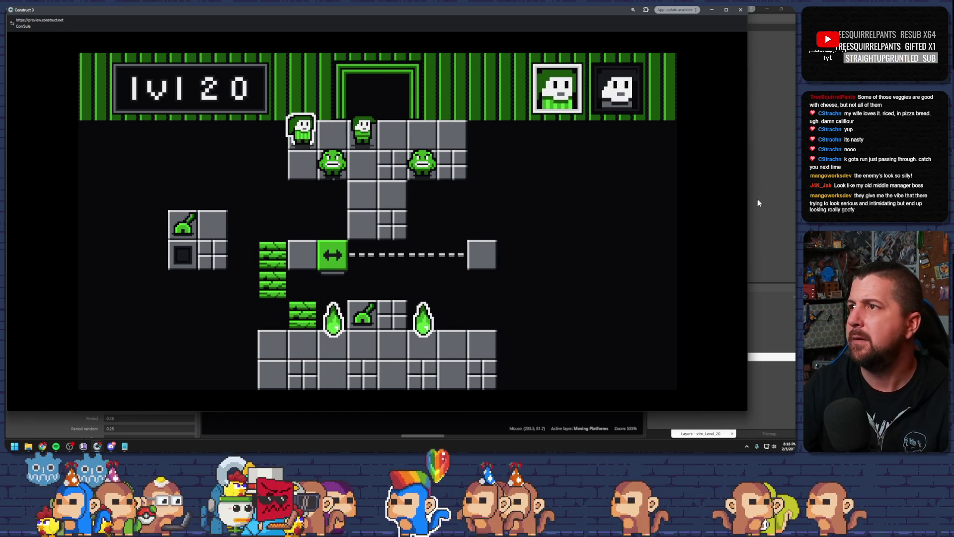
{"action": "left_click", "coordinate": [740, 10]}
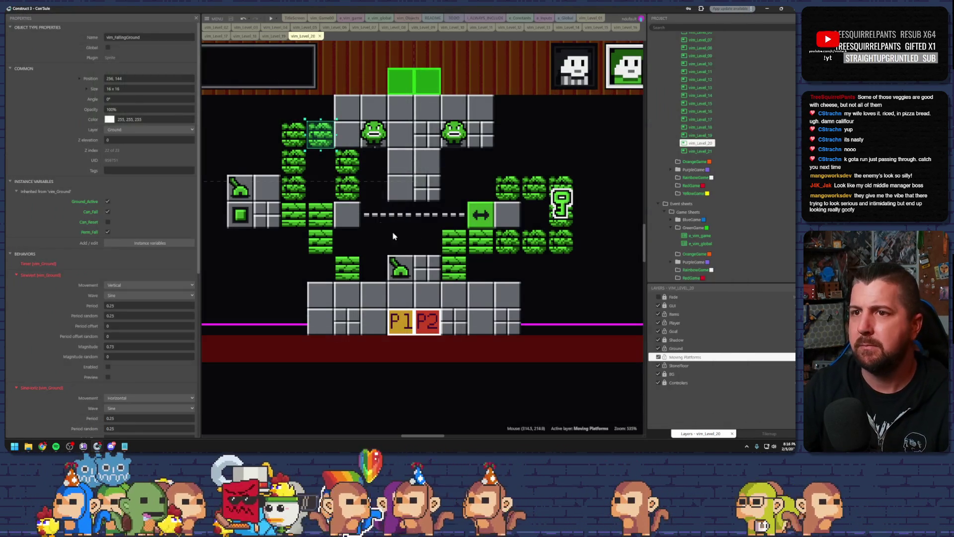
Step: Paste several falling-ground tiles into the level, including one beside the lower bricks
{"action": "left_click", "coordinate": [296, 215]}
{"action": "left_click", "coordinate": [298, 211]}
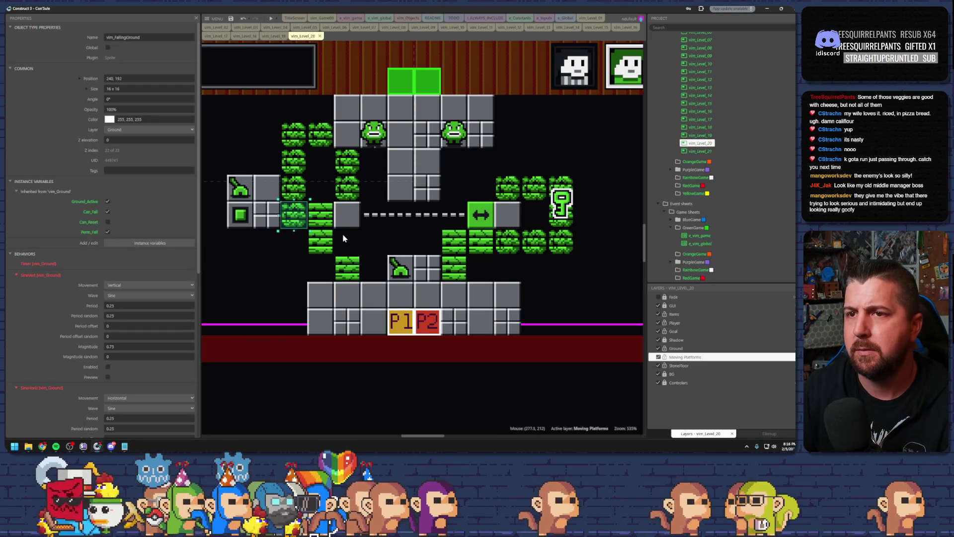
{"action": "left_click", "coordinate": [378, 242]}
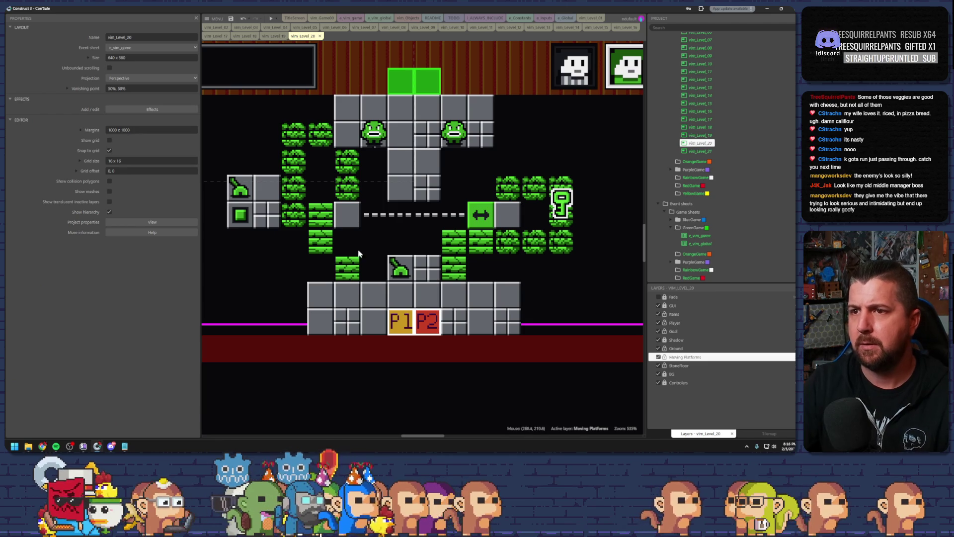
{"action": "key", "text": "ctrl+v"}
{"action": "left_click", "coordinate": [369, 268]}
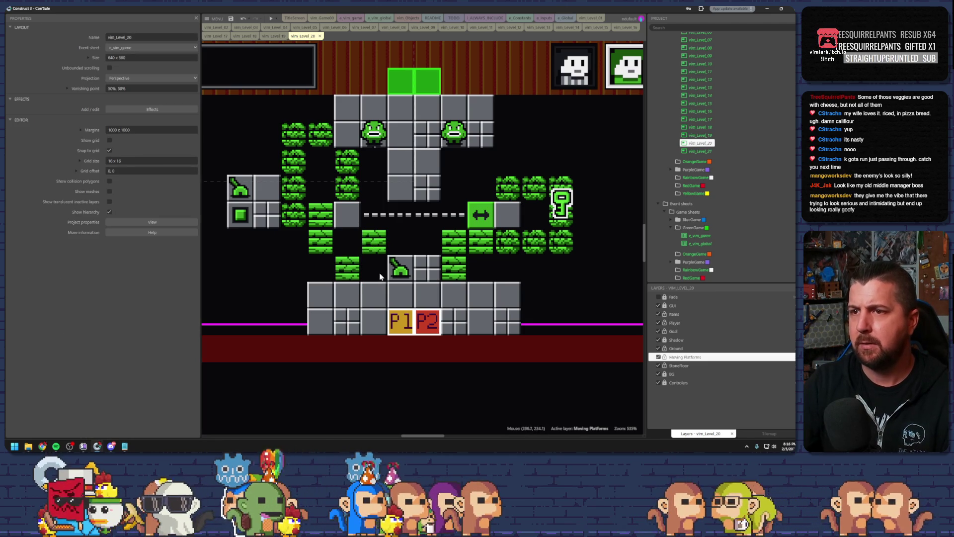
{"action": "key", "text": "ctrl+v"}
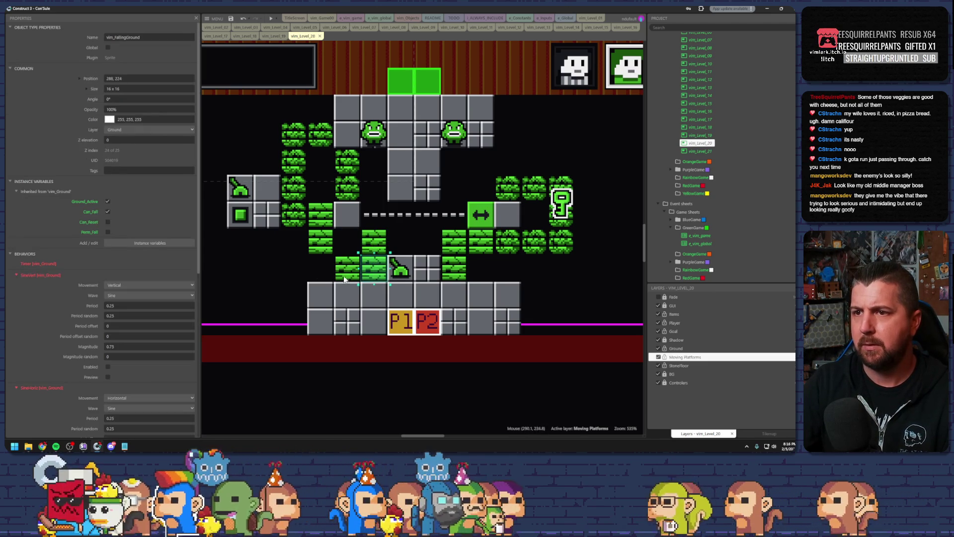
{"action": "left_click", "coordinate": [305, 287]}
{"action": "left_click", "coordinate": [379, 243]}
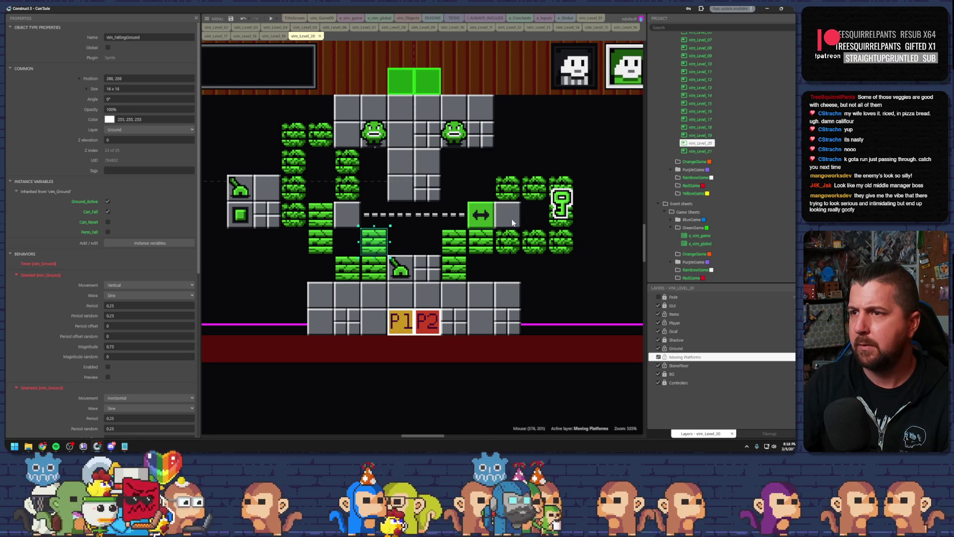
{"action": "key", "text": "ctrl+v"}
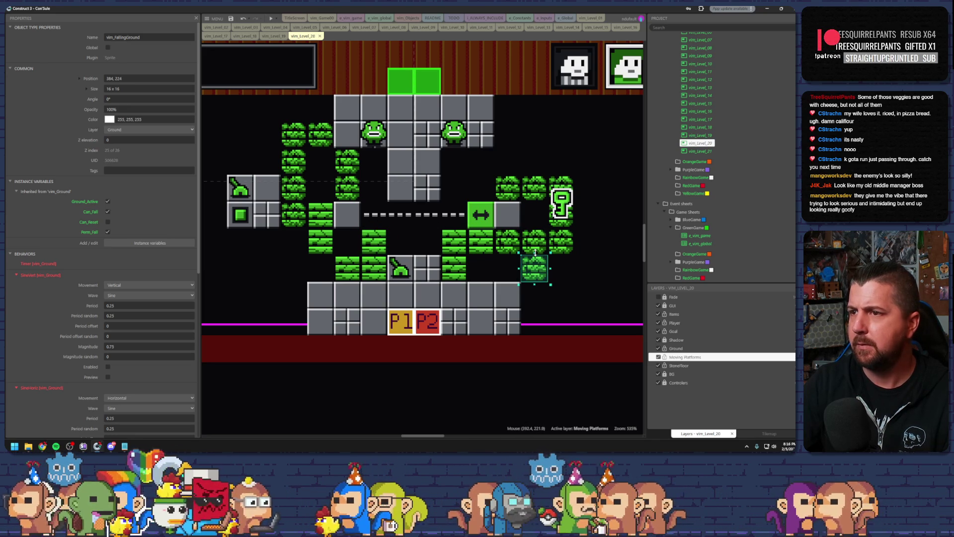
{"action": "key", "text": "ctrl+z"}
{"action": "key", "text": "ctrl+y"}
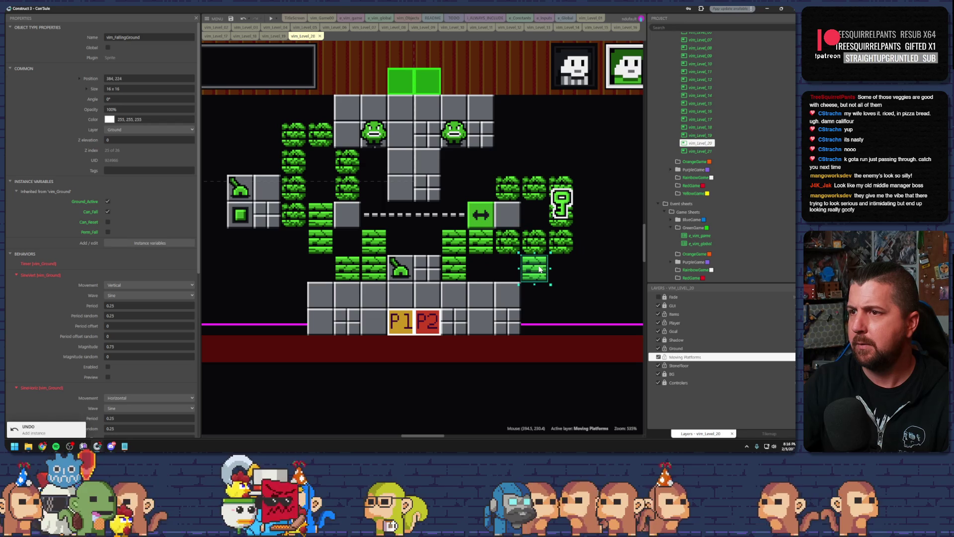
Step: Copy green falling tiles to the lower right, the top right and the left side
{"action": "mouse_move", "coordinate": [538, 269]}
{"action": "left_mouse_down"}
{"action": "mouse_move", "coordinate": [559, 241]}
{"action": "mouse_move", "coordinate": [558, 214]}
{"action": "mouse_move", "coordinate": [581, 263]}
{"action": "mouse_move", "coordinate": [554, 290]}
{"action": "left_mouse_up"}
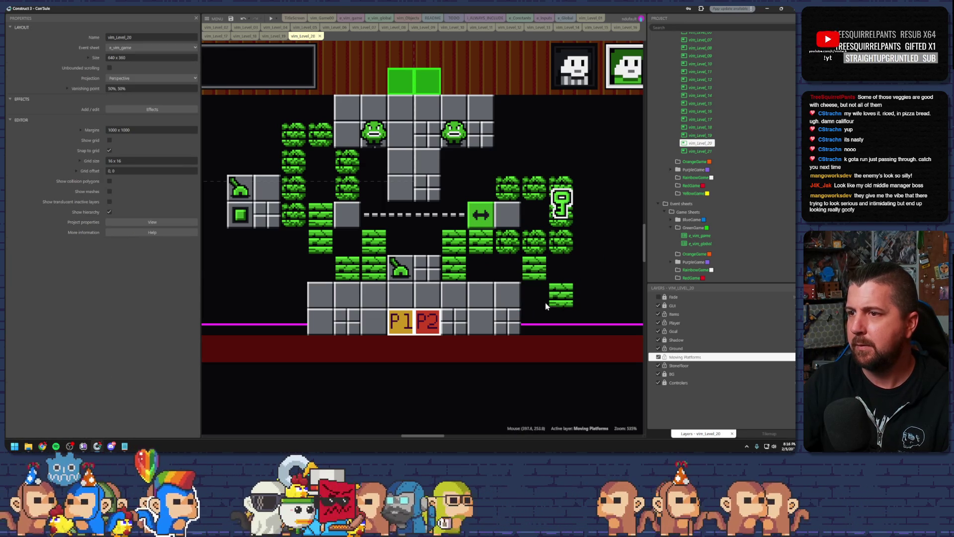
{"action": "left_click_drag", "start_coordinate": [556, 299], "coordinate": [530, 298]}
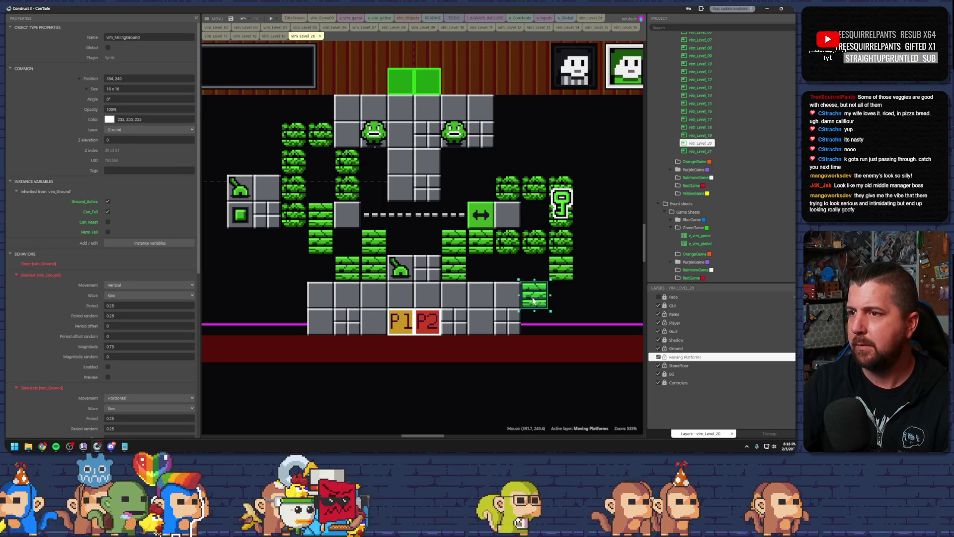
{"action": "mouse_move", "coordinate": [558, 269]}
{"action": "left_mouse_down"}
{"action": "mouse_move", "coordinate": [484, 167]}
{"action": "mouse_move", "coordinate": [534, 160]}
{"action": "mouse_move", "coordinate": [510, 146]}
{"action": "left_mouse_up"}
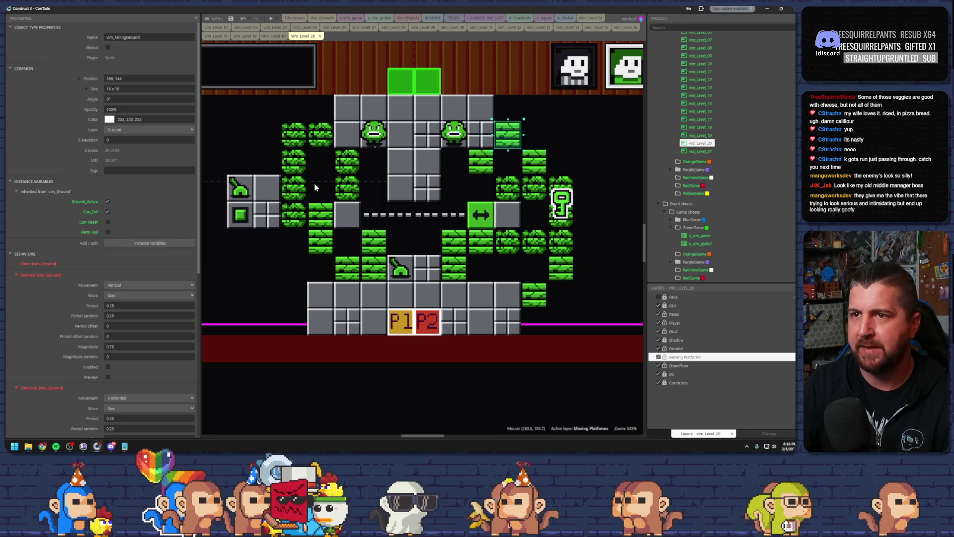
{"action": "left_click", "coordinate": [373, 241]}
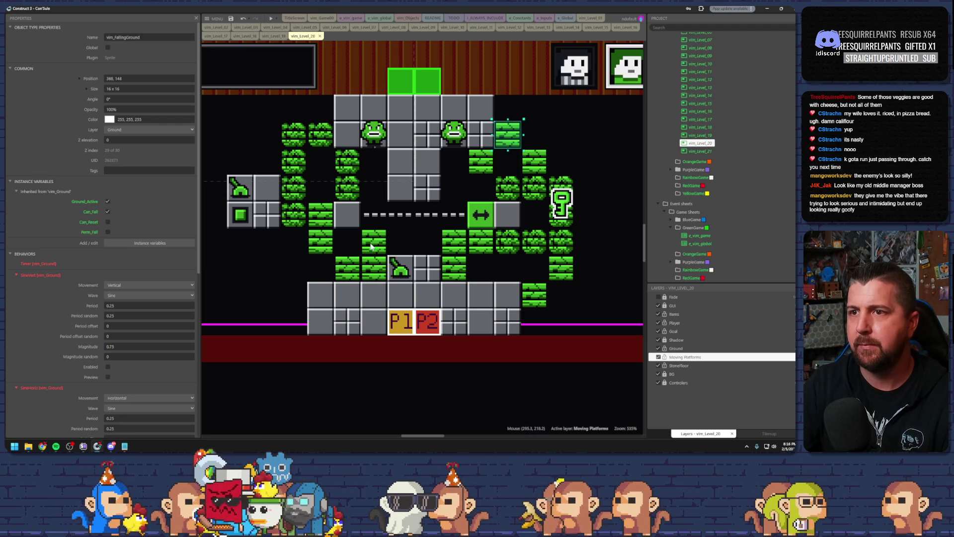
{"action": "left_click_drag", "start_coordinate": [374, 241], "coordinate": [374, 160]}
{"action": "left_click", "coordinate": [418, 223]}
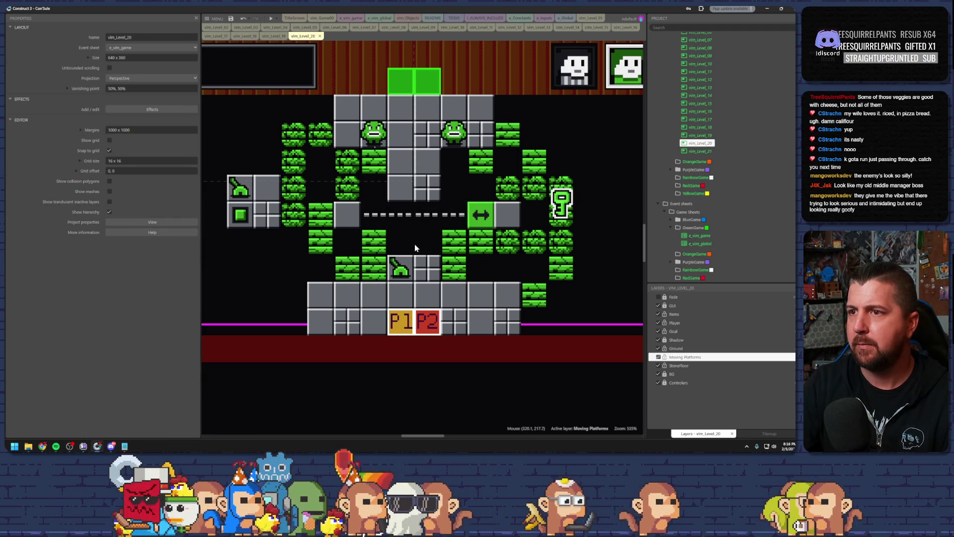
Step: Add more falling tiles near the level centre and to the left of the floor
{"action": "left_click_drag", "start_coordinate": [454, 241], "coordinate": [451, 191]}
{"action": "left_click", "coordinate": [320, 255]}
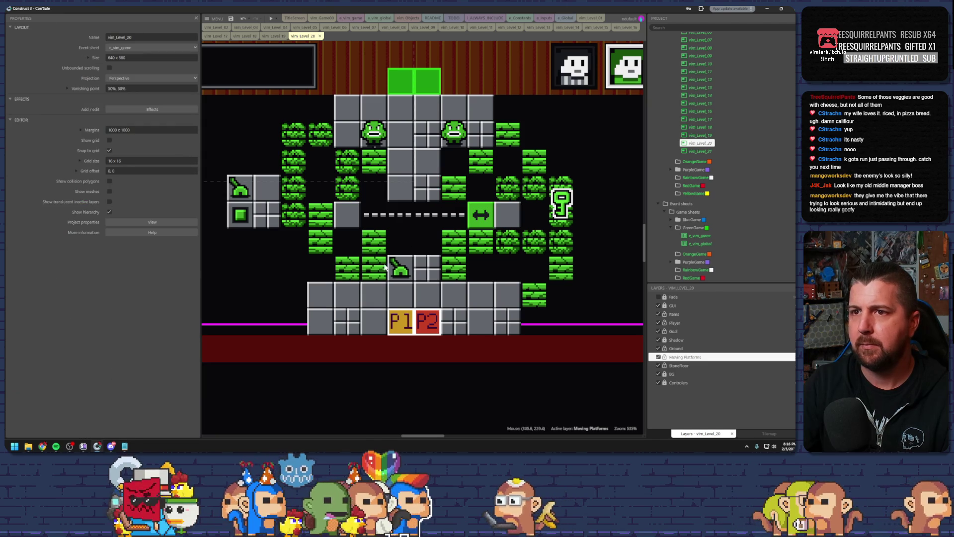
{"action": "left_click", "coordinate": [320, 251]}
{"action": "mouse_move", "coordinate": [321, 251]}
{"action": "left_mouse_down"}
{"action": "mouse_move", "coordinate": [293, 277]}
{"action": "mouse_move", "coordinate": [272, 251]}
{"action": "left_mouse_up"}
{"action": "left_click", "coordinate": [320, 270]}
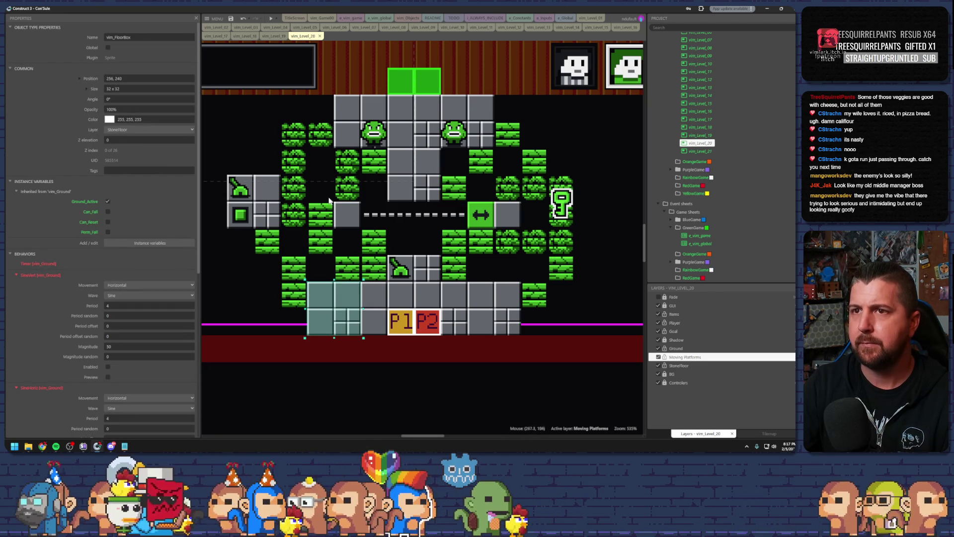
Step: Delete the upper-left bush tile, then restore it with undo
{"action": "left_click", "coordinate": [320, 169]}
{"action": "left_click", "coordinate": [293, 133]}
{"action": "key", "text": "Delete"}
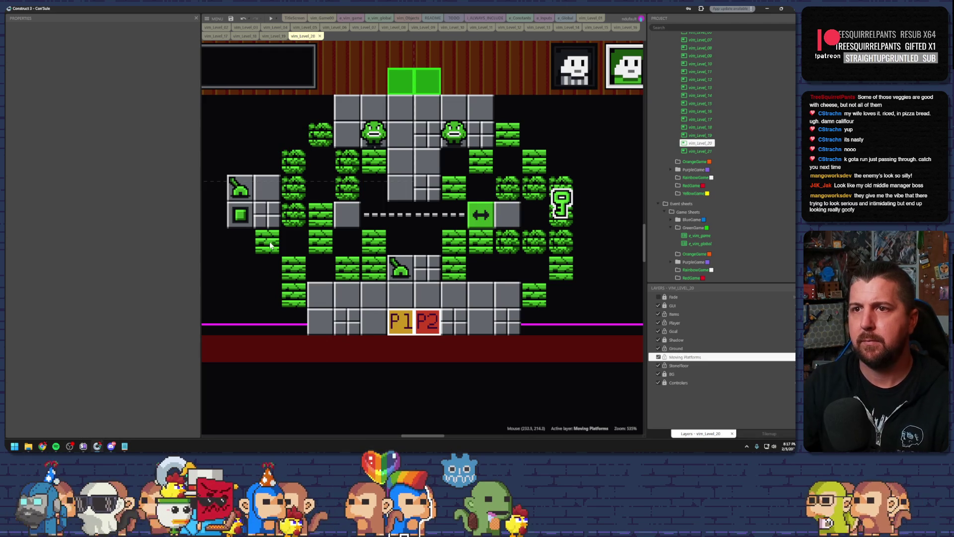
{"action": "left_click", "coordinate": [273, 250]}
{"action": "key", "text": "ctrl+z"}
{"action": "left_click", "coordinate": [329, 190]}
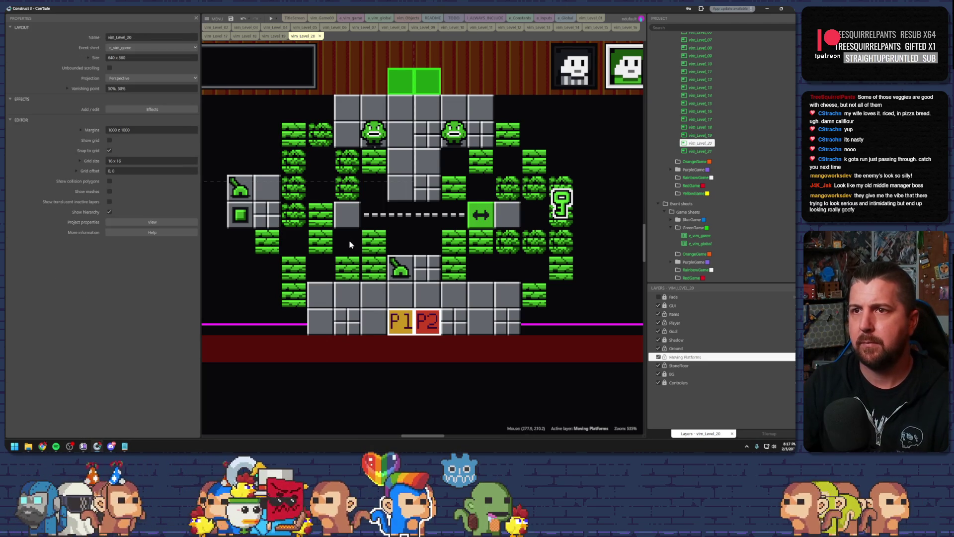
{"action": "left_click", "coordinate": [298, 164]}
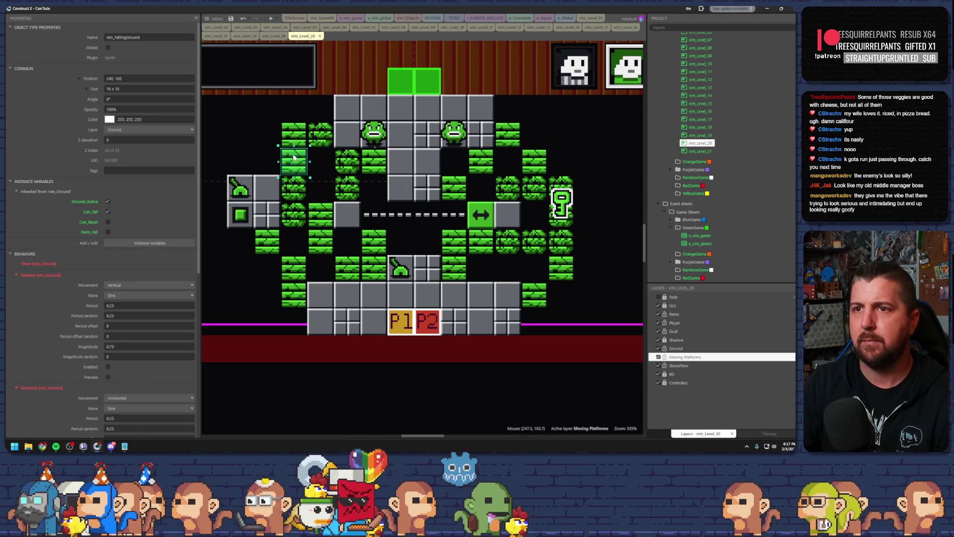
{"action": "left_click", "coordinate": [323, 184]}
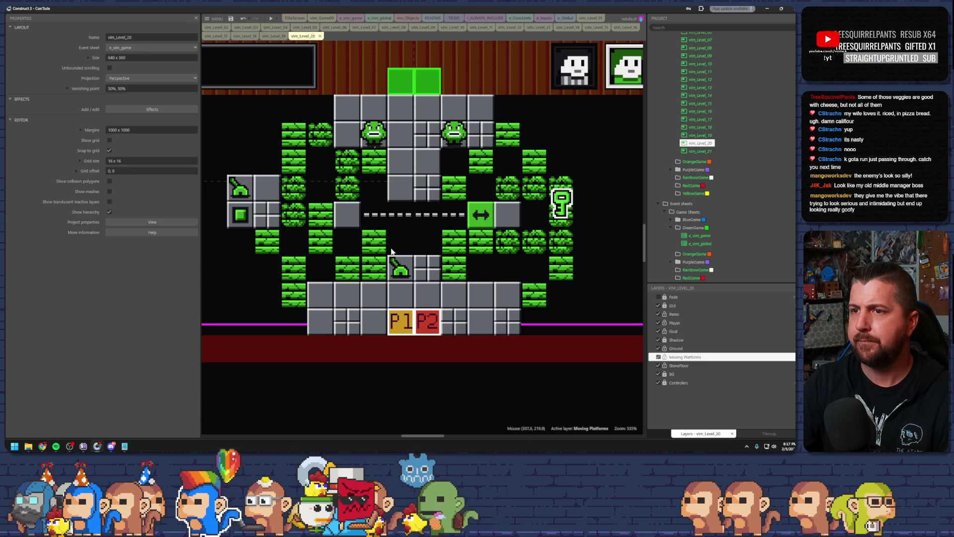
Step: Delete a stray green tile and copy a falling block beneath the moving platform
{"action": "left_click", "coordinate": [372, 248]}
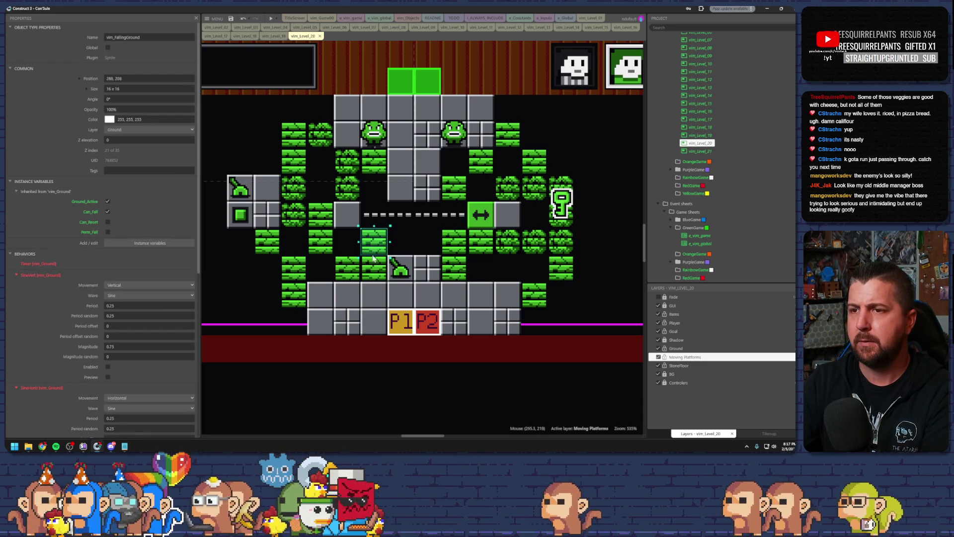
{"action": "key", "text": "Delete"}
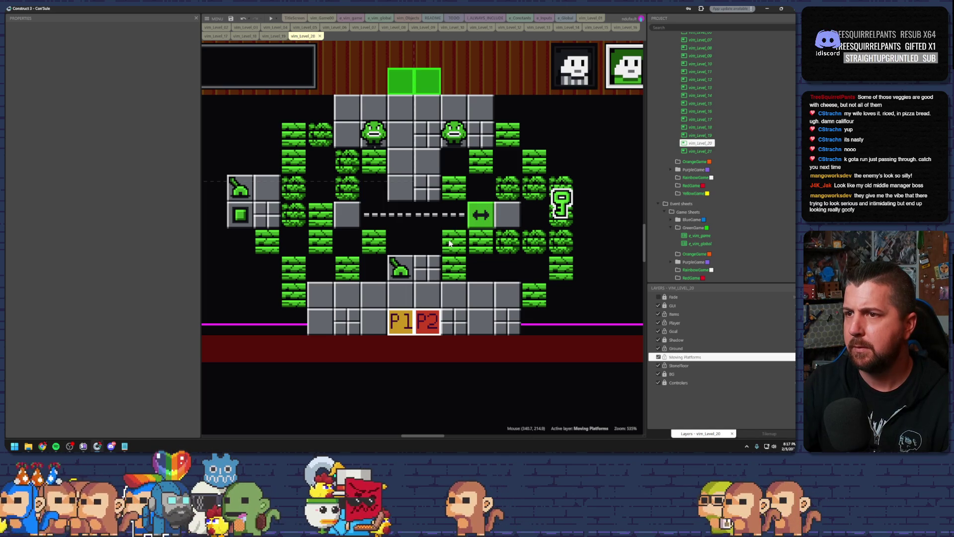
{"action": "left_click_drag", "start_coordinate": [505, 241], "coordinate": [426, 244]}
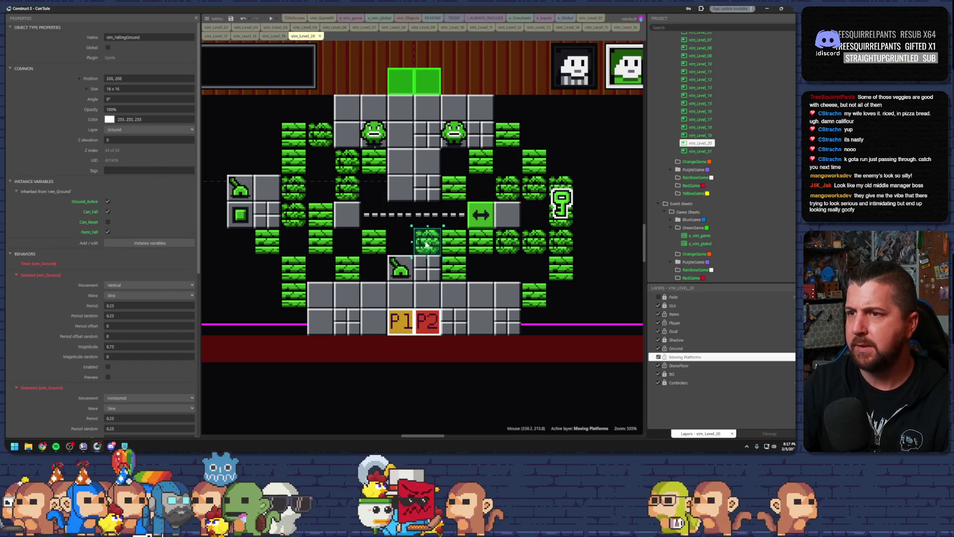
Step: Save the project and launch a preview of Level 20
{"action": "key", "text": "Escape"}
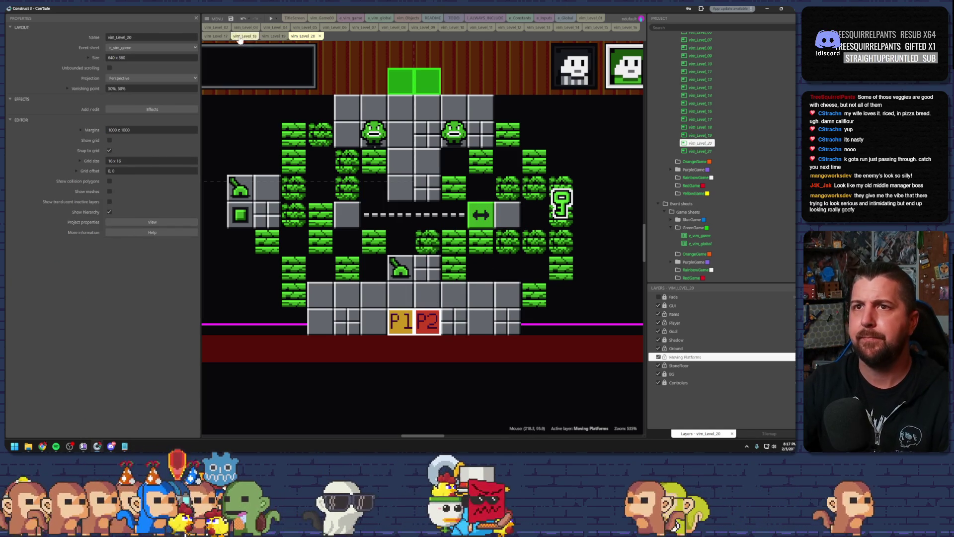
{"action": "left_click", "coordinate": [231, 18]}
{"action": "left_click", "coordinate": [271, 18]}
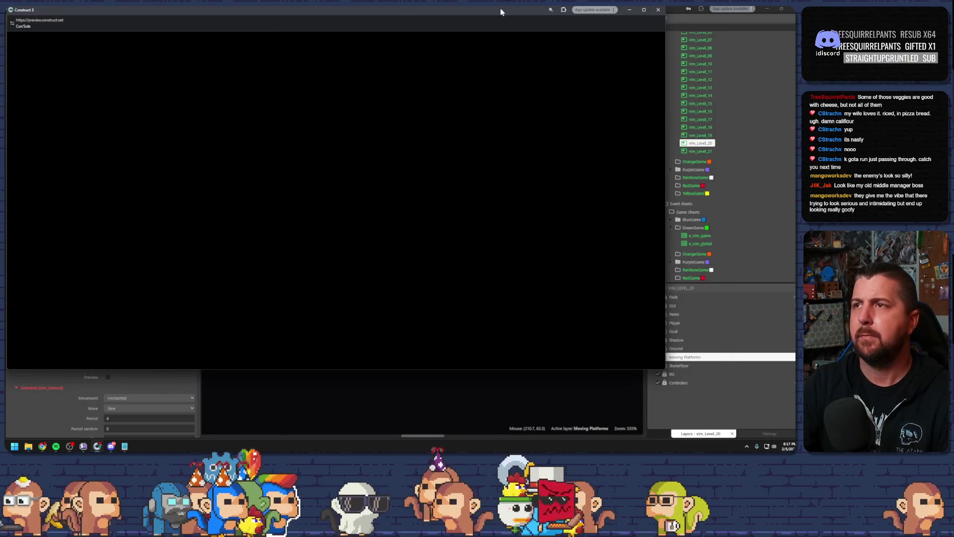
Step: Close the preview, relaunch it, and maximize the preview window to full size
{"action": "left_click", "coordinate": [713, 10]}
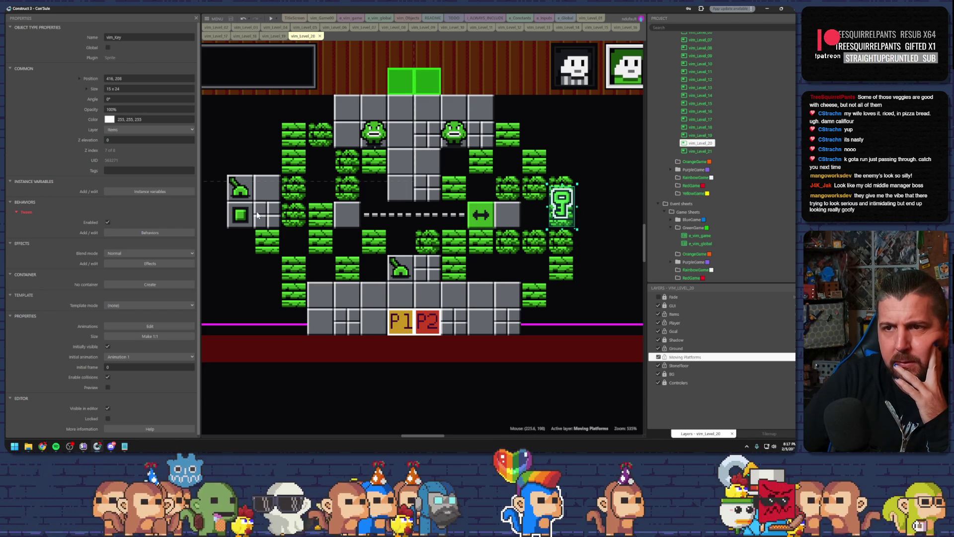
{"action": "left_click", "coordinate": [271, 19]}
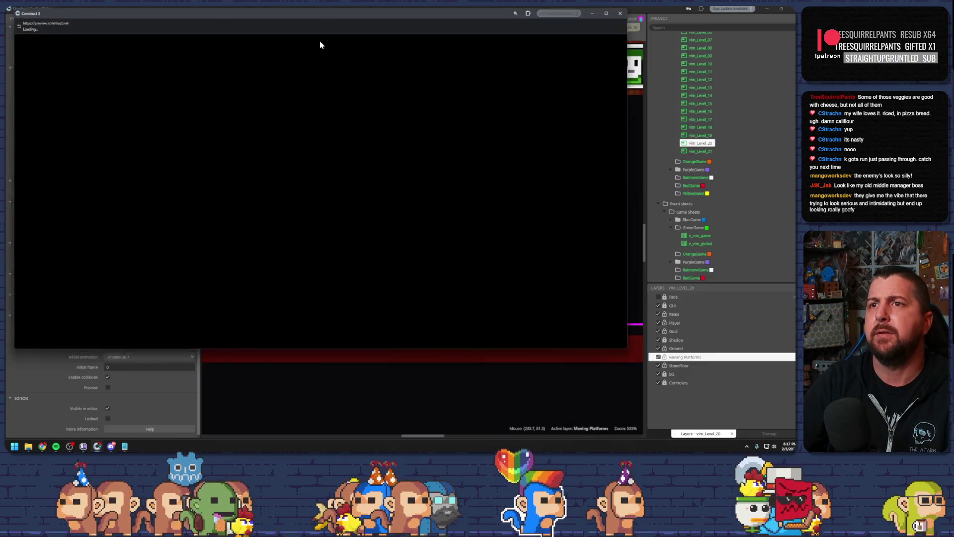
{"action": "double_click", "coordinate": [349, 7]}
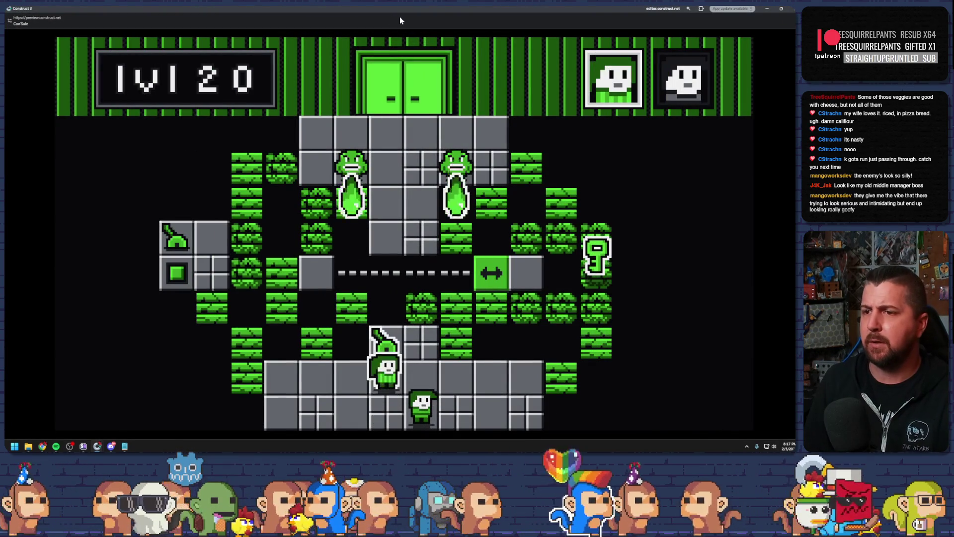